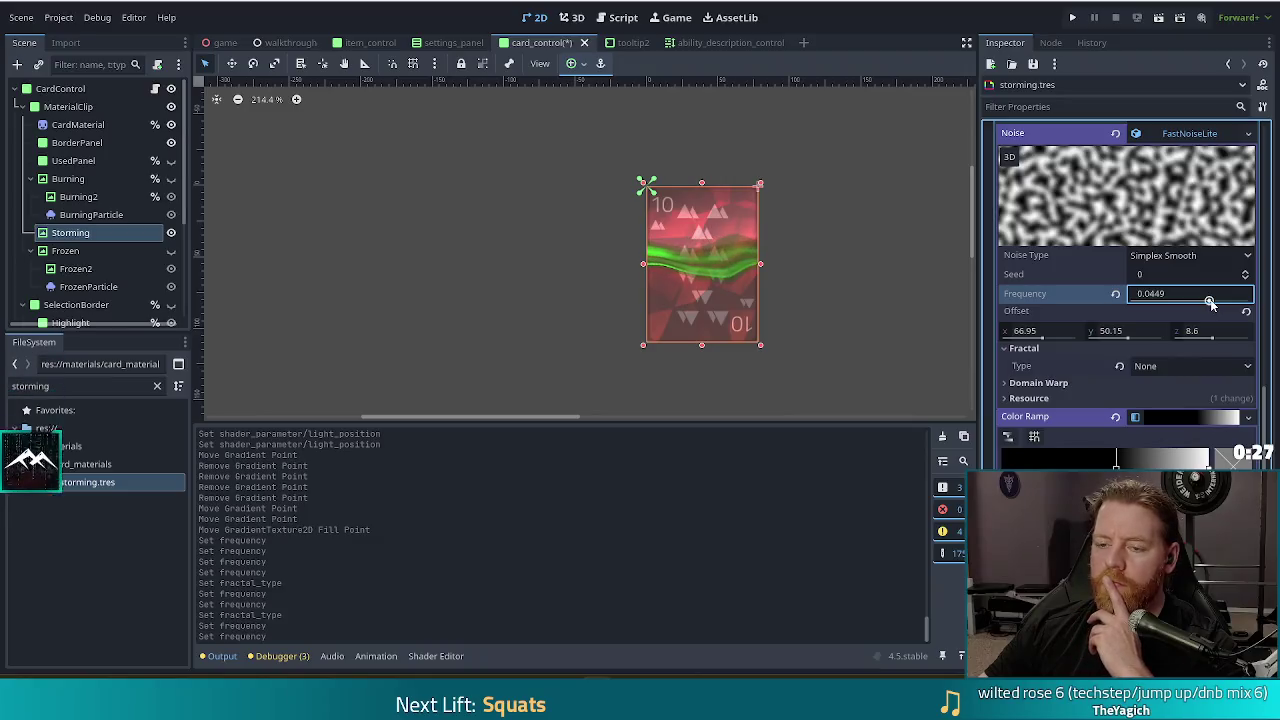
- Raise the storming noise frequency from 0.0449 to 0.0499 and reframe the canvas on the card
drag(1210, 302, 1212, 302)
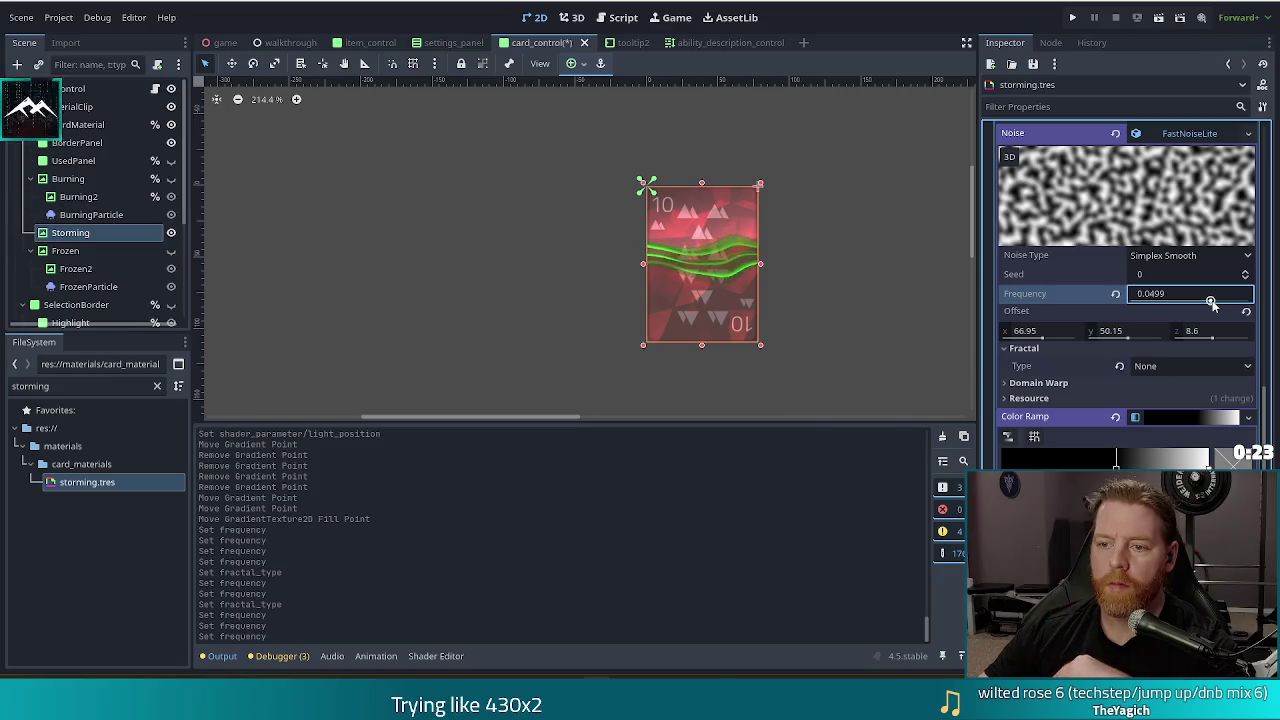
scroll(882, 331, down, 2)
mouse_move(900, 337)
mouse_down()
mouse_move(789, 306)
mouse_move(774, 317)
mouse_up()
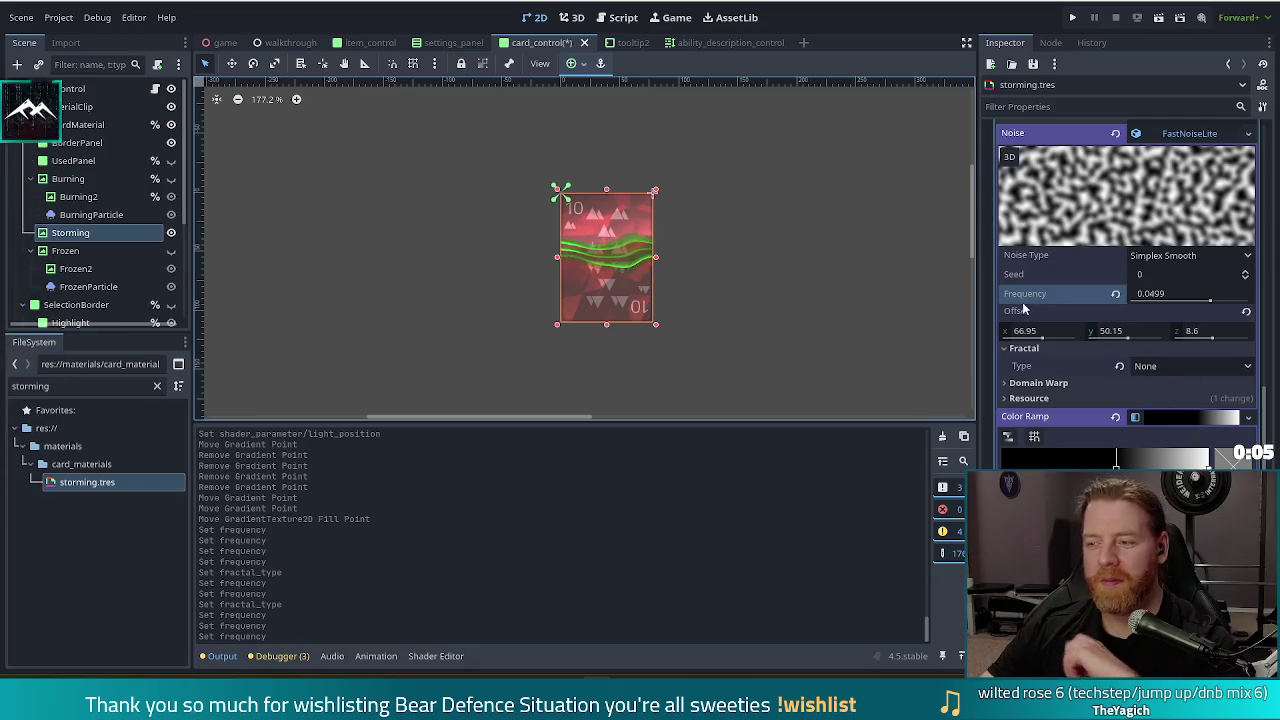
scroll(1074, 307, up, 5)
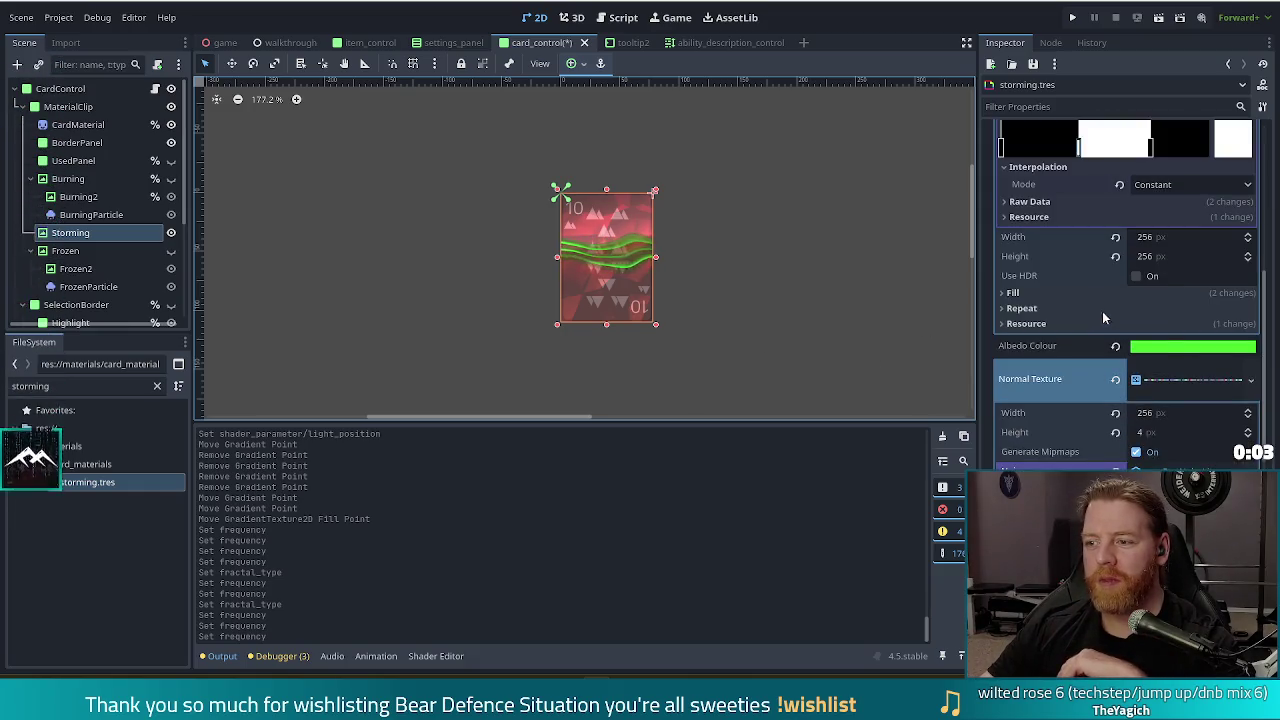
- Shift the storming albedo colour to a slightly bluer mint green
click(1190, 345)
drag(1135, 120, 1135, 137)
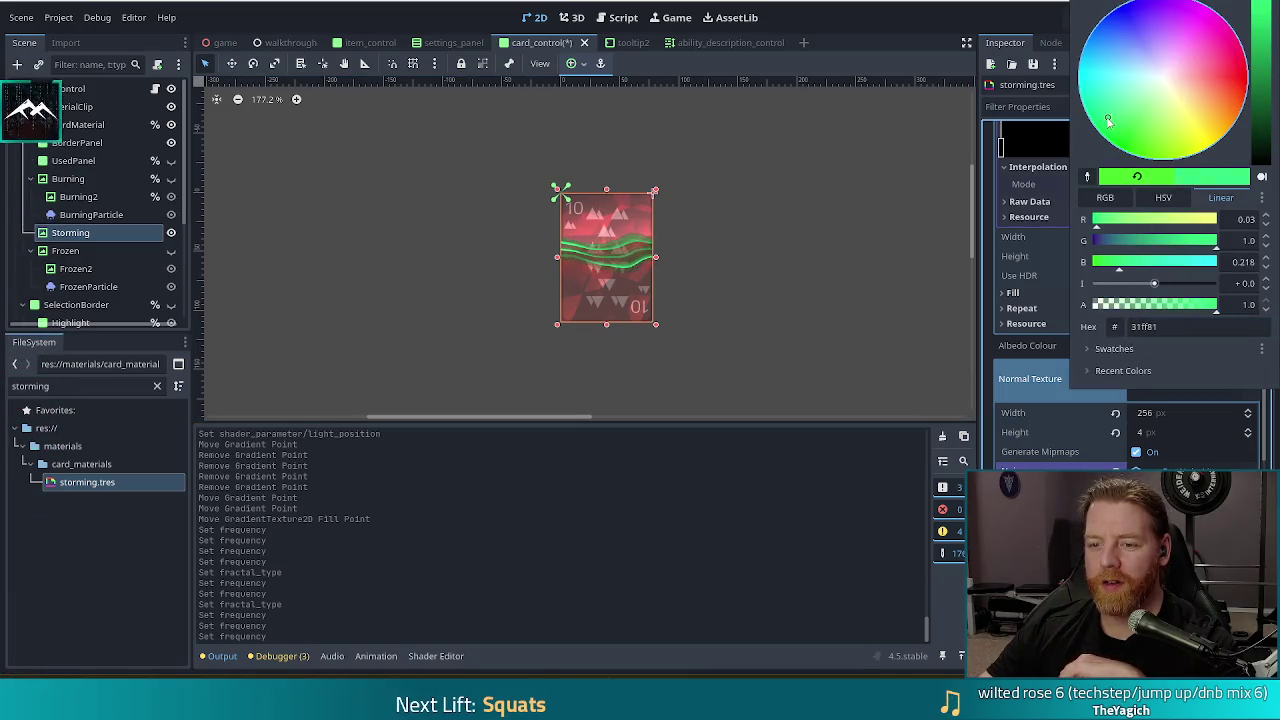
click(68, 387)
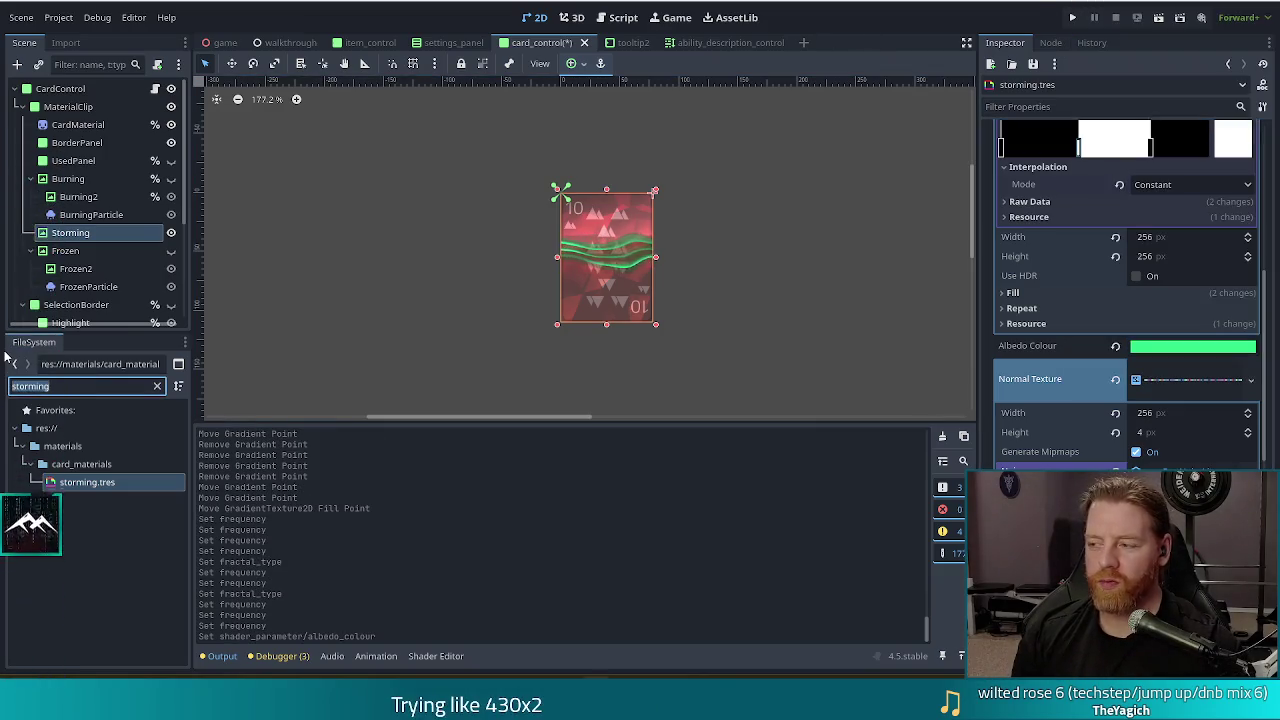
- Filter FileSystem by 'wind' and preview card_wind_10_standard.res's diffuse texture
text(wind_c)
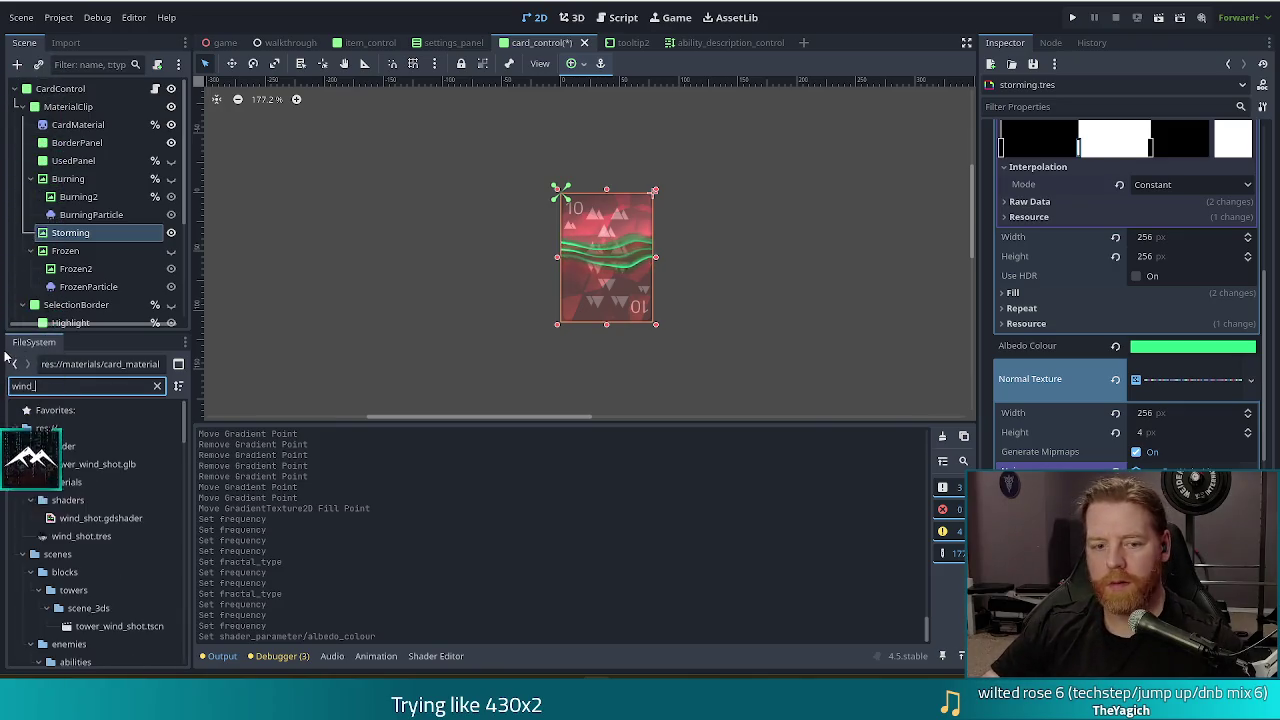
key(BackSpace)
scroll(76, 612, down, 10)
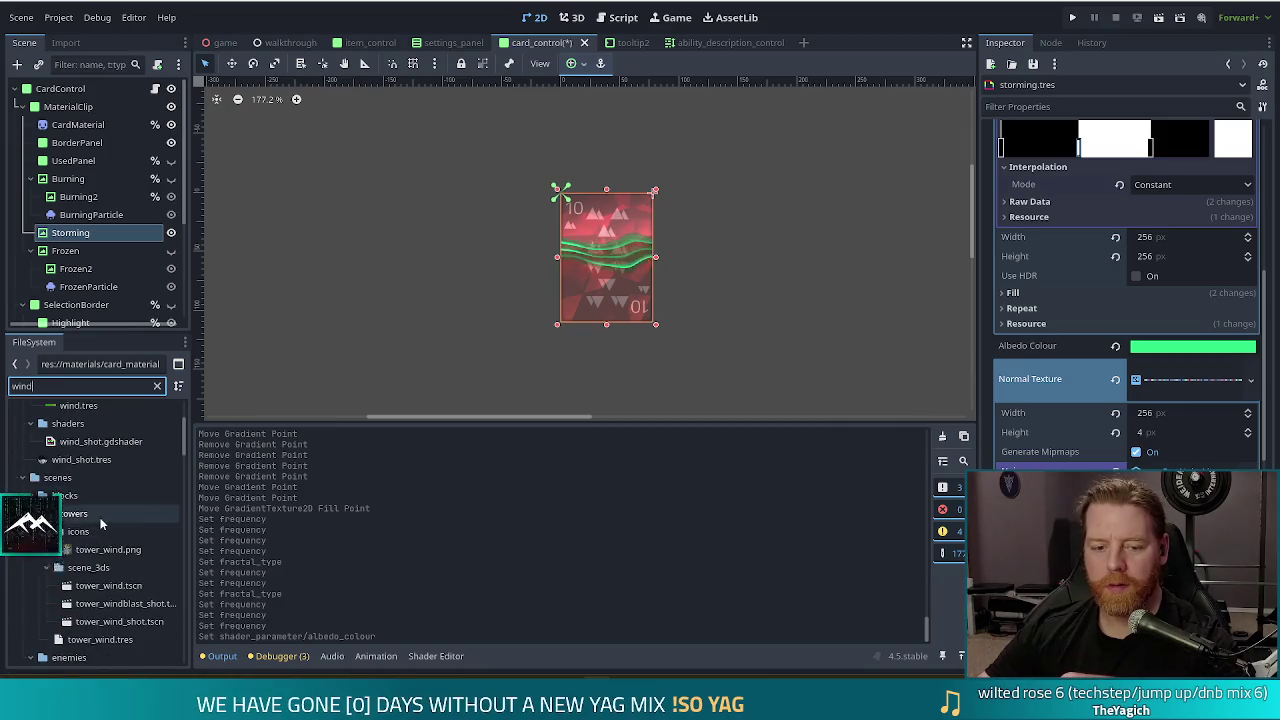
drag(183, 480, 183, 608)
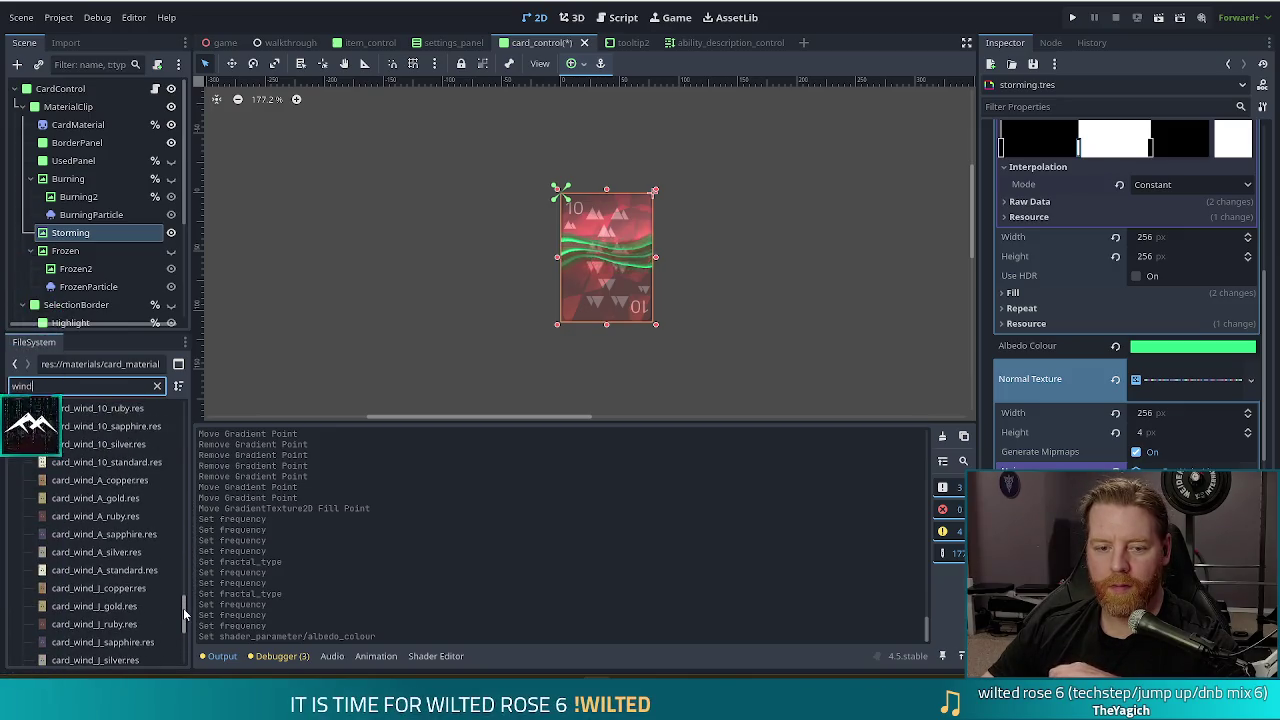
click(77, 467)
click(1011, 144)
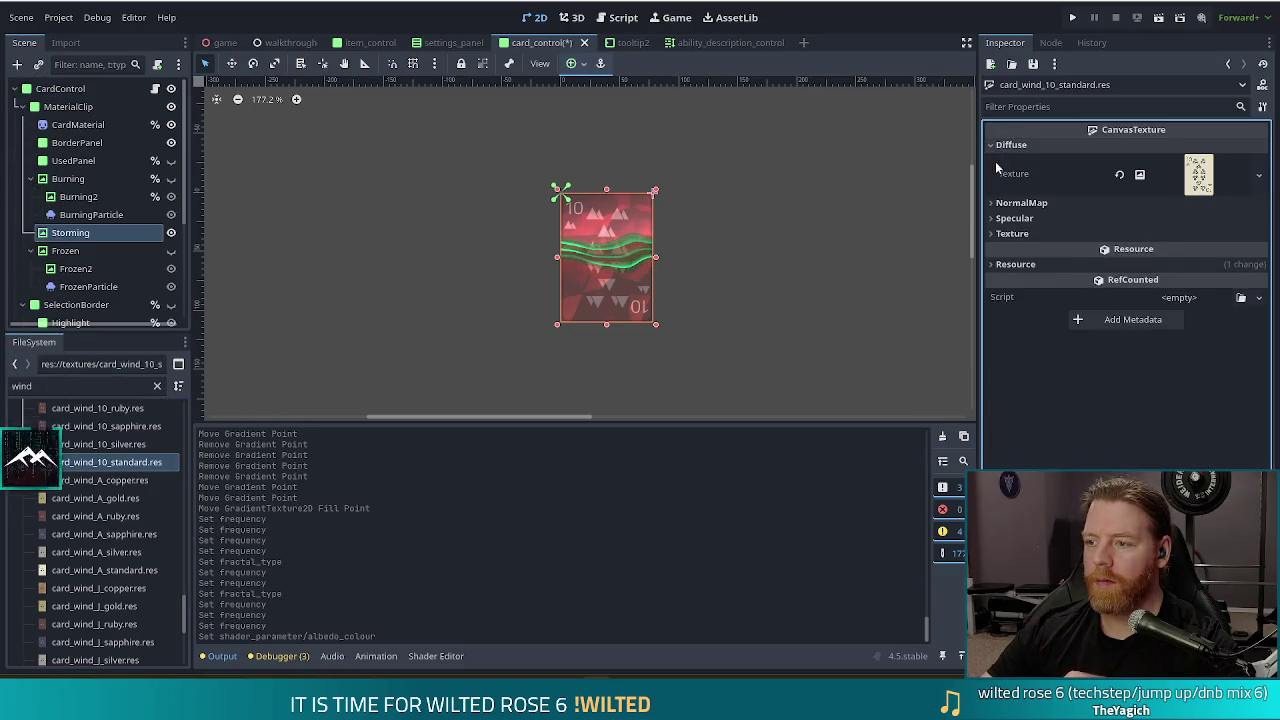
click(1190, 174)
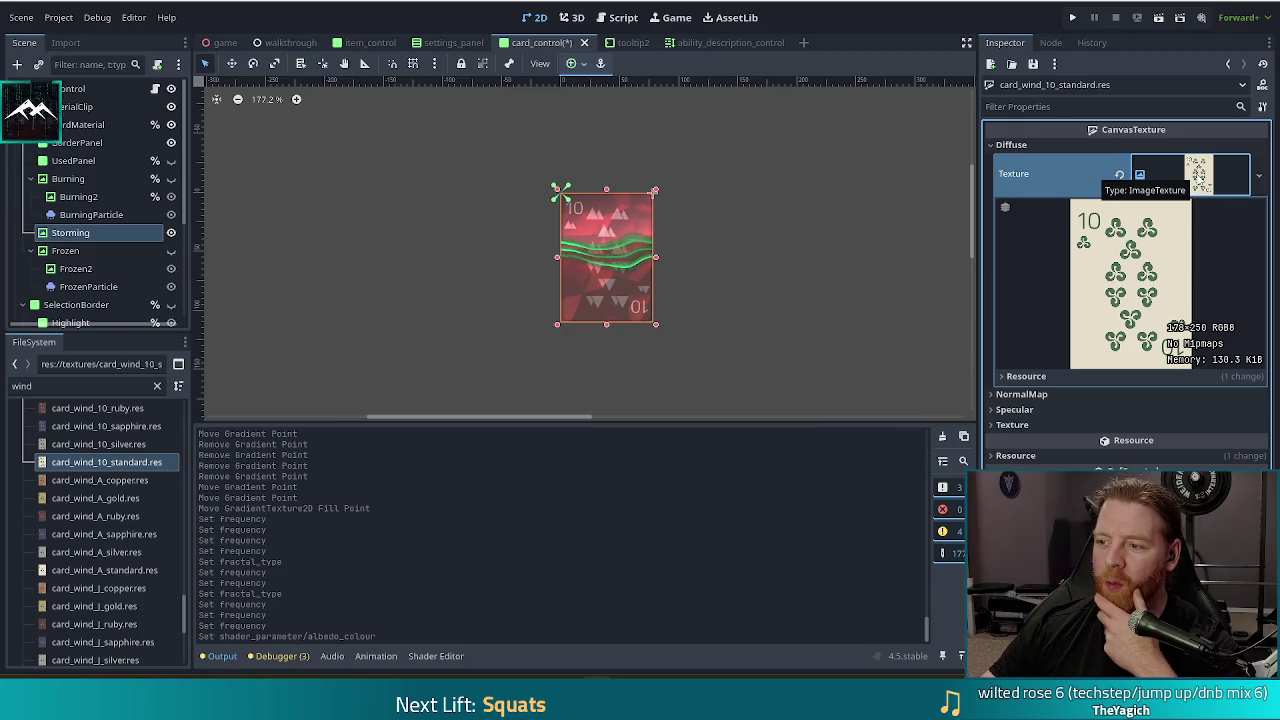
click(1200, 178)
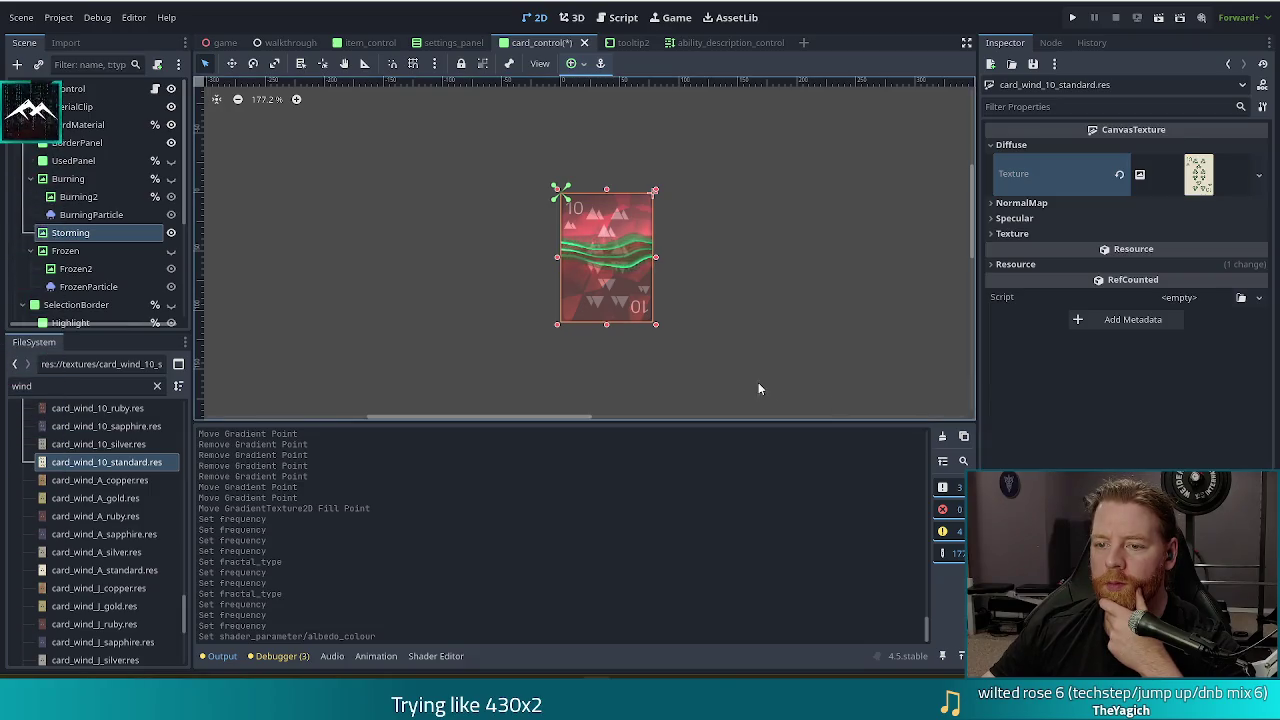
- Change the FileSystem filter to 'stormi' so only storming.tres is listed
scroll(637, 263, up, 5)
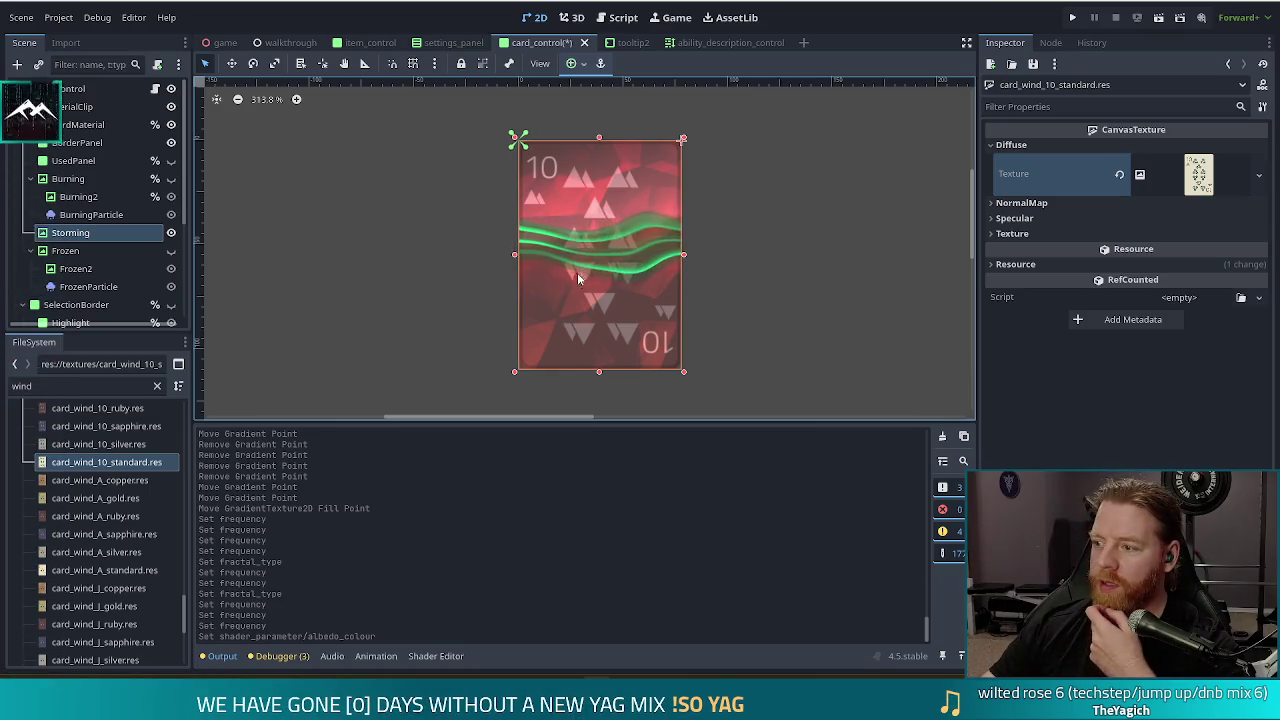
double_click(72, 385)
text(stormi)
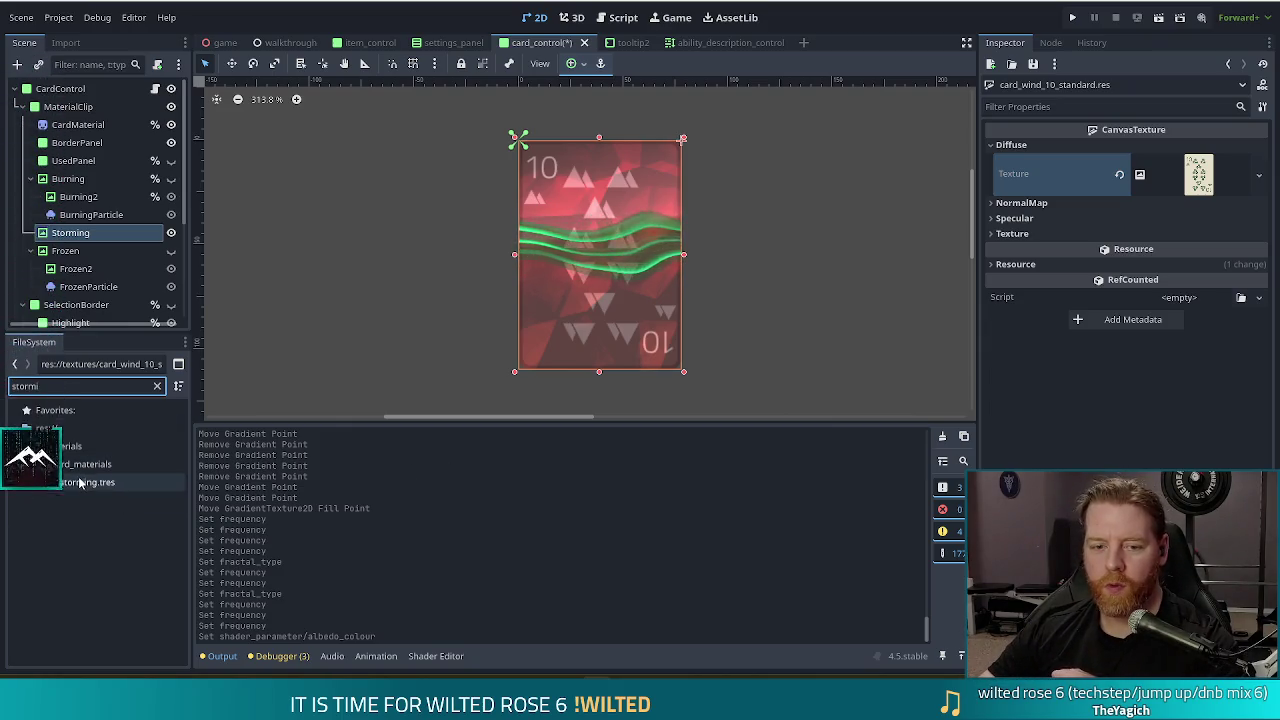
- Load storming.tres into the Inspector and scroll down to its noise settings
click(79, 483)
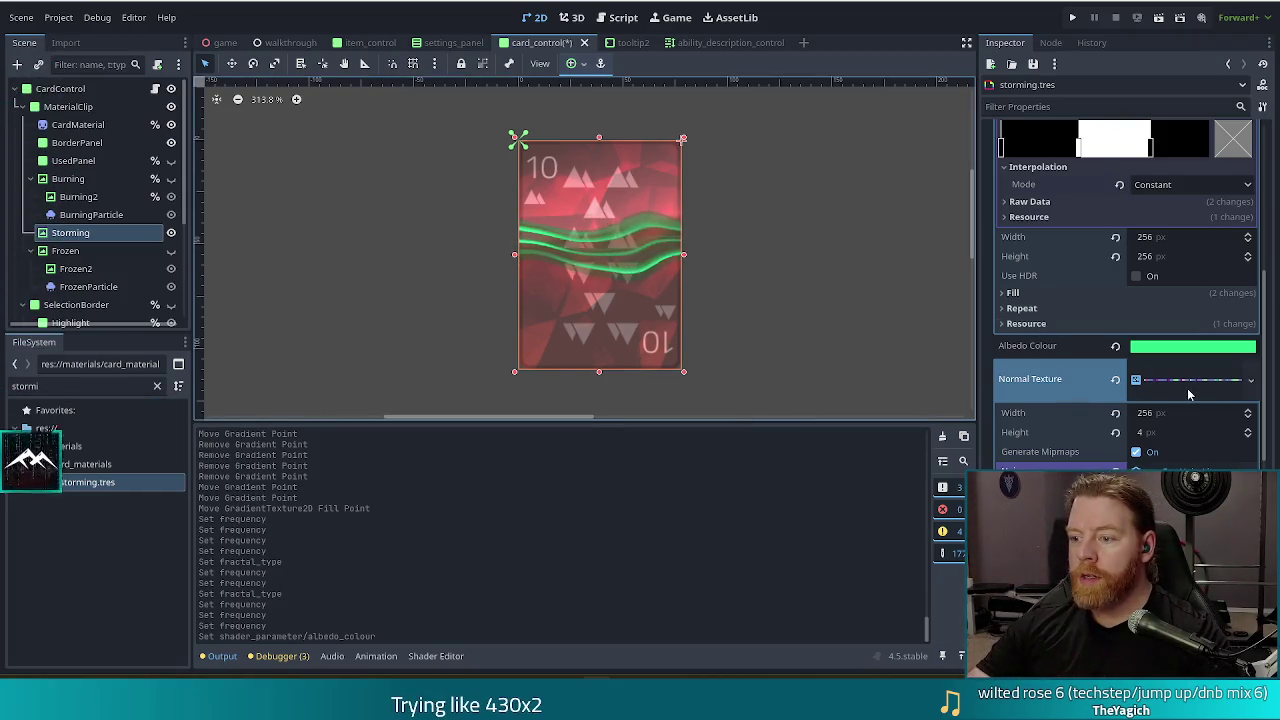
scroll(1193, 402, down, 5)
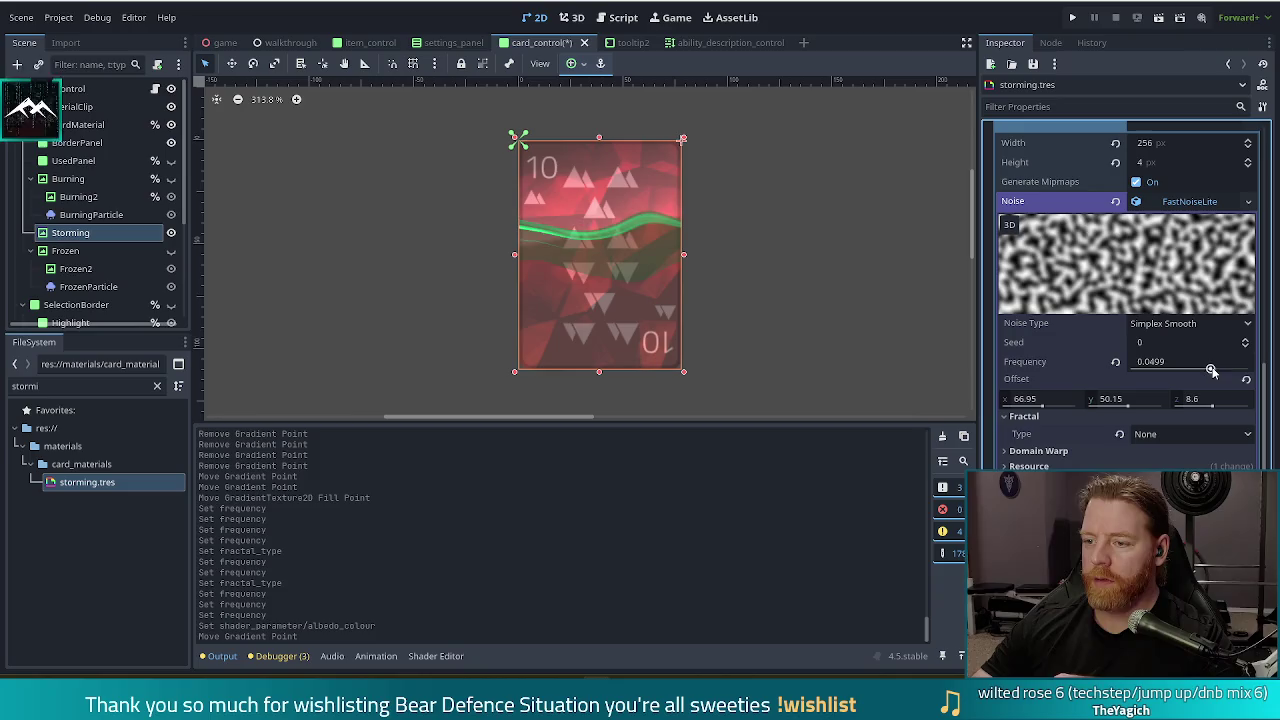
drag(1211, 372, 1216, 373)
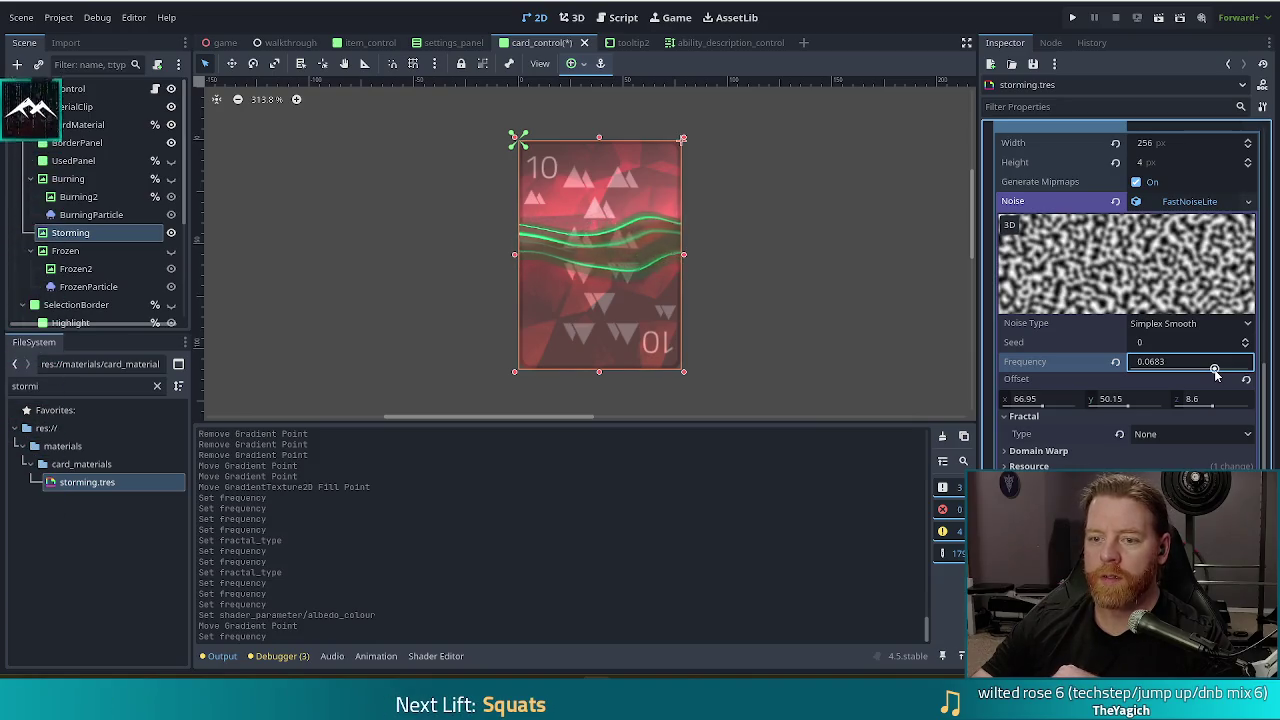
- Raise the storming noise frequency through 0.0887 to 0.1038 for thinner green streaks
drag(1215, 372, 1221, 374)
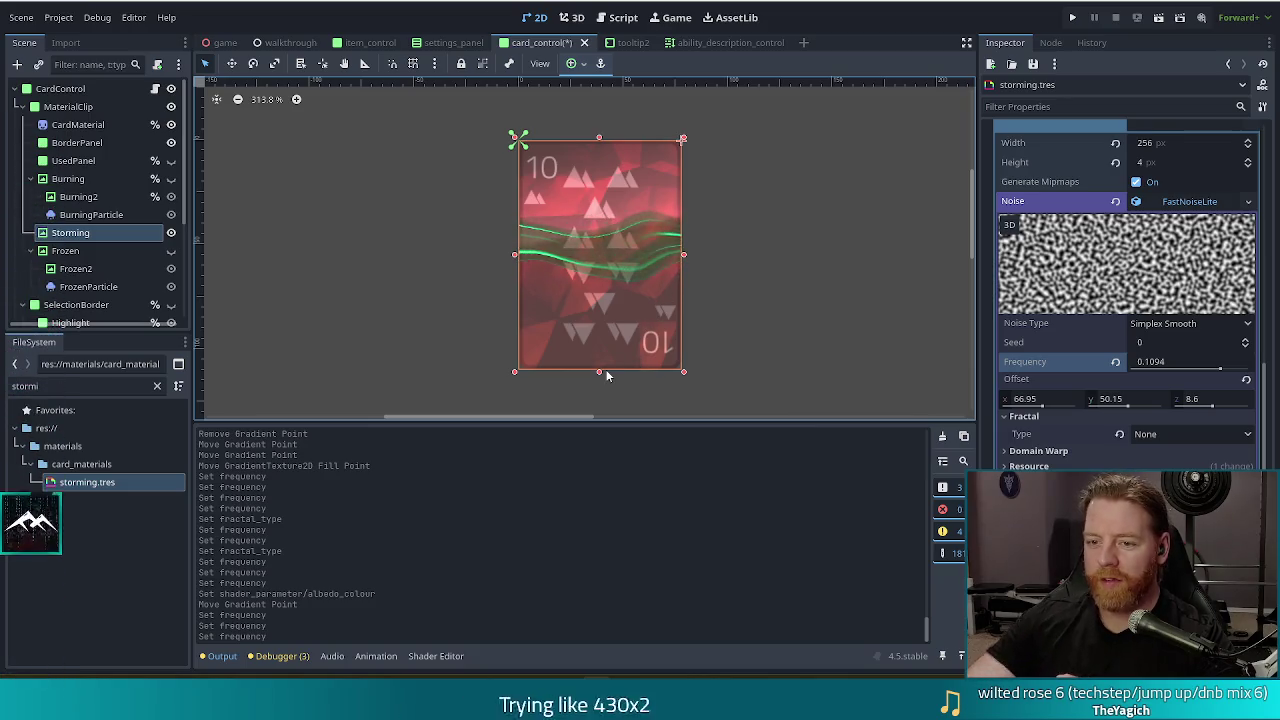
click(1220, 370)
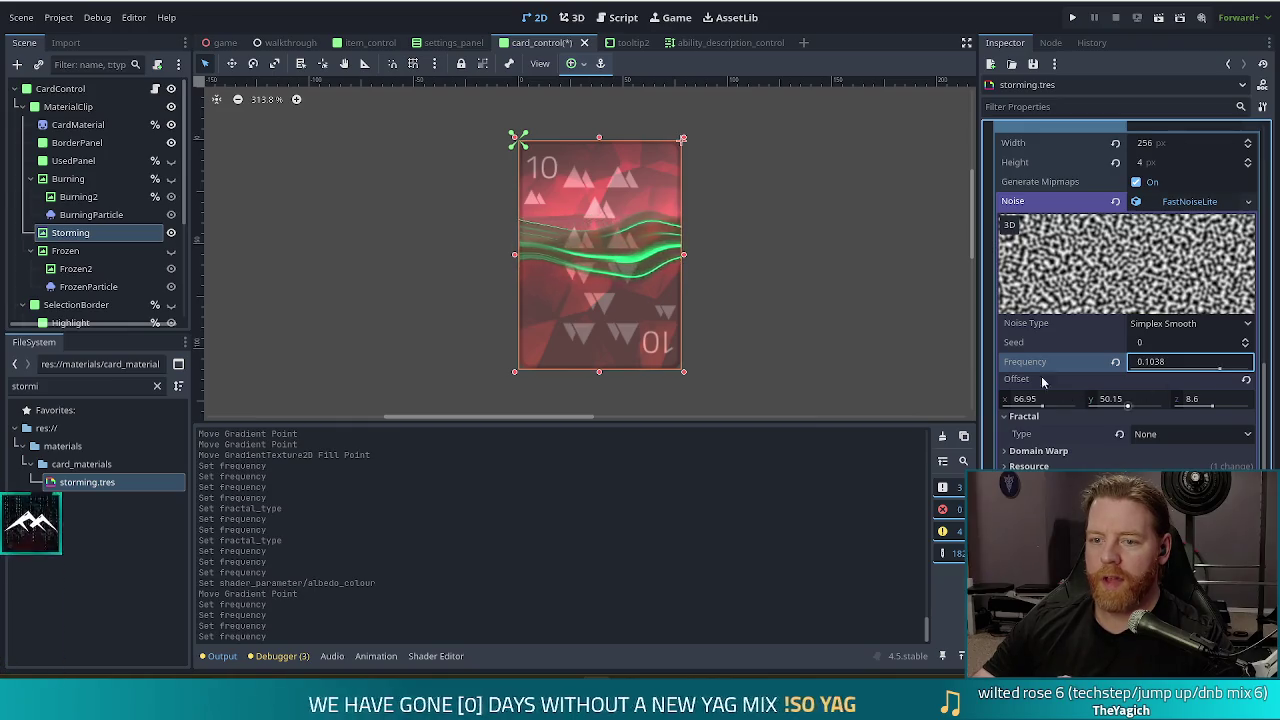
scroll(814, 270, down, 4)
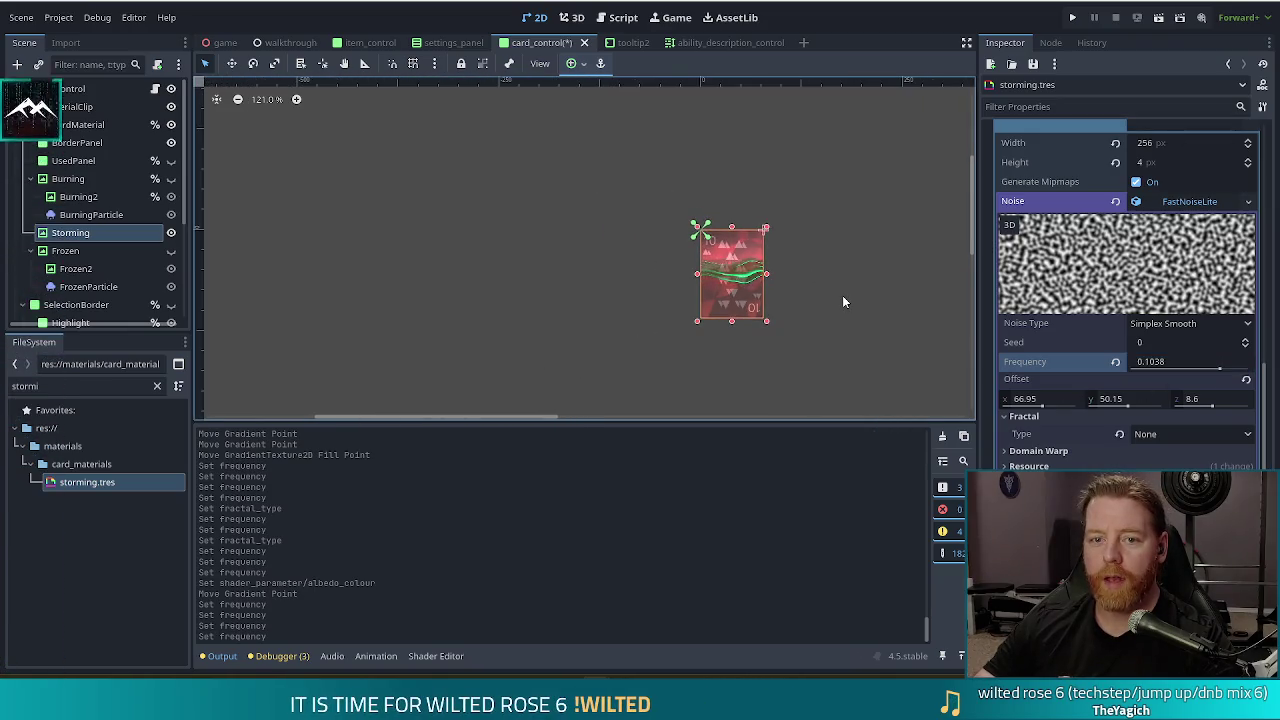
scroll(842, 295, down, 2)
- Sweep the noise frequency through 0.0328, 0.0055 and 0.0937, ending at a coarse 0.0094
drag(857, 294, 768, 295)
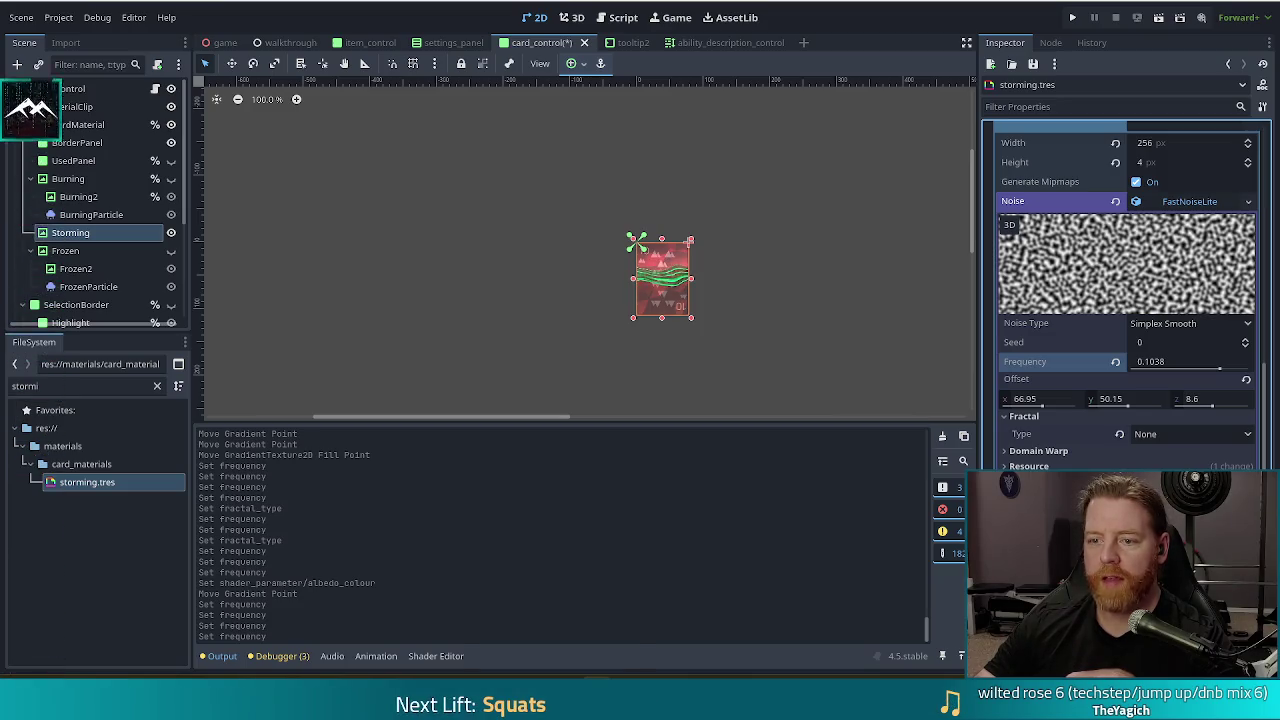
drag(1219, 371, 1206, 371)
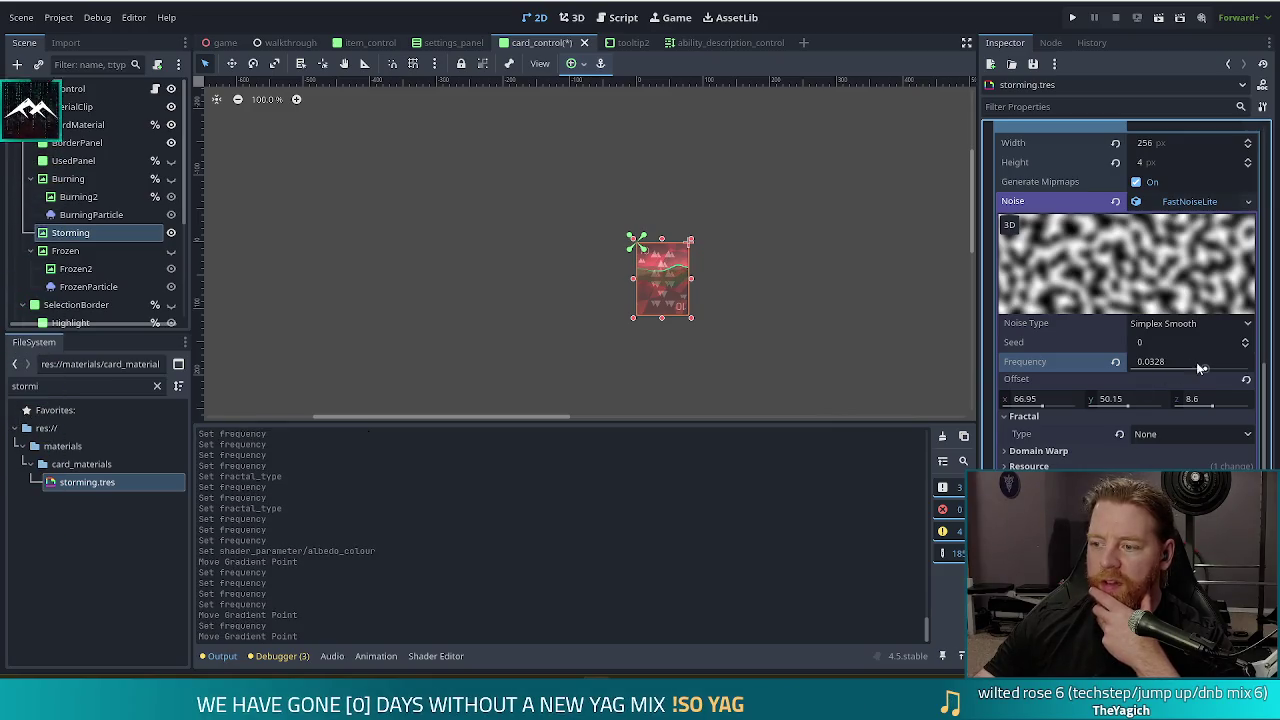
mouse_move(1205, 370)
mouse_down()
mouse_move(1178, 370)
mouse_move(1205, 377)
mouse_move(1194, 372)
mouse_up()
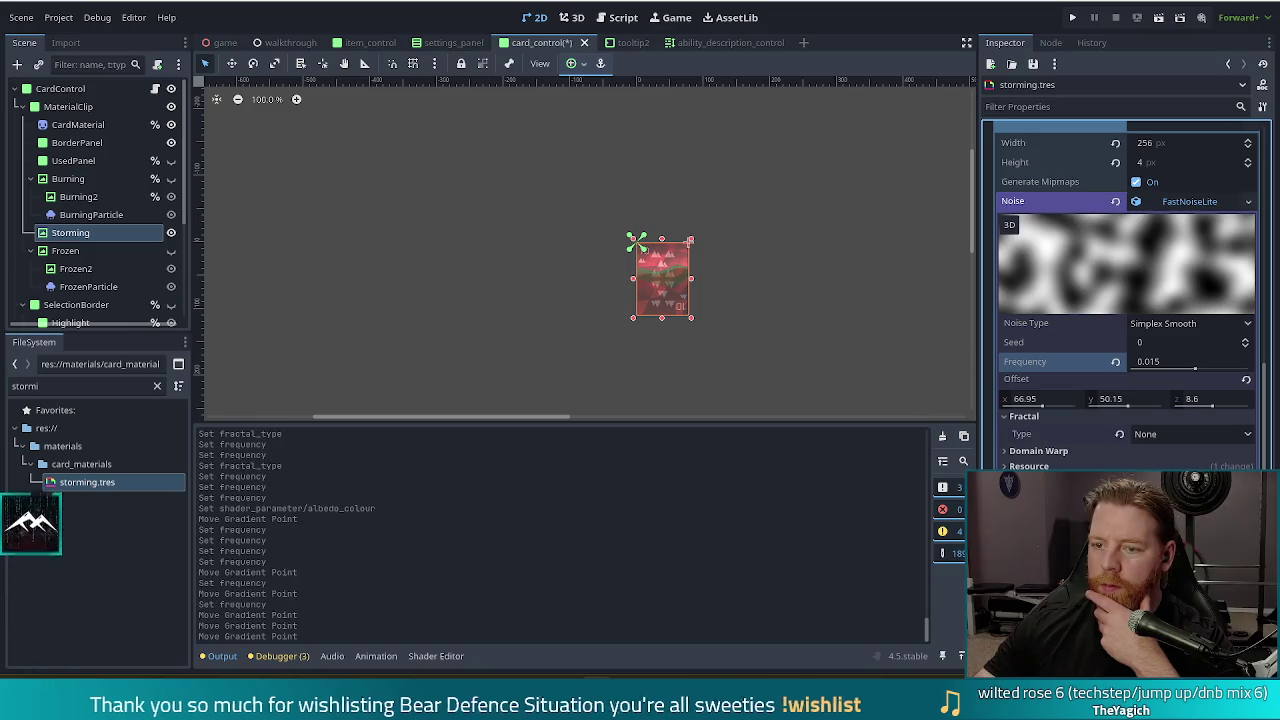
mouse_move(1195, 370)
mouse_down()
mouse_move(1219, 372)
mouse_move(1186, 372)
mouse_up()
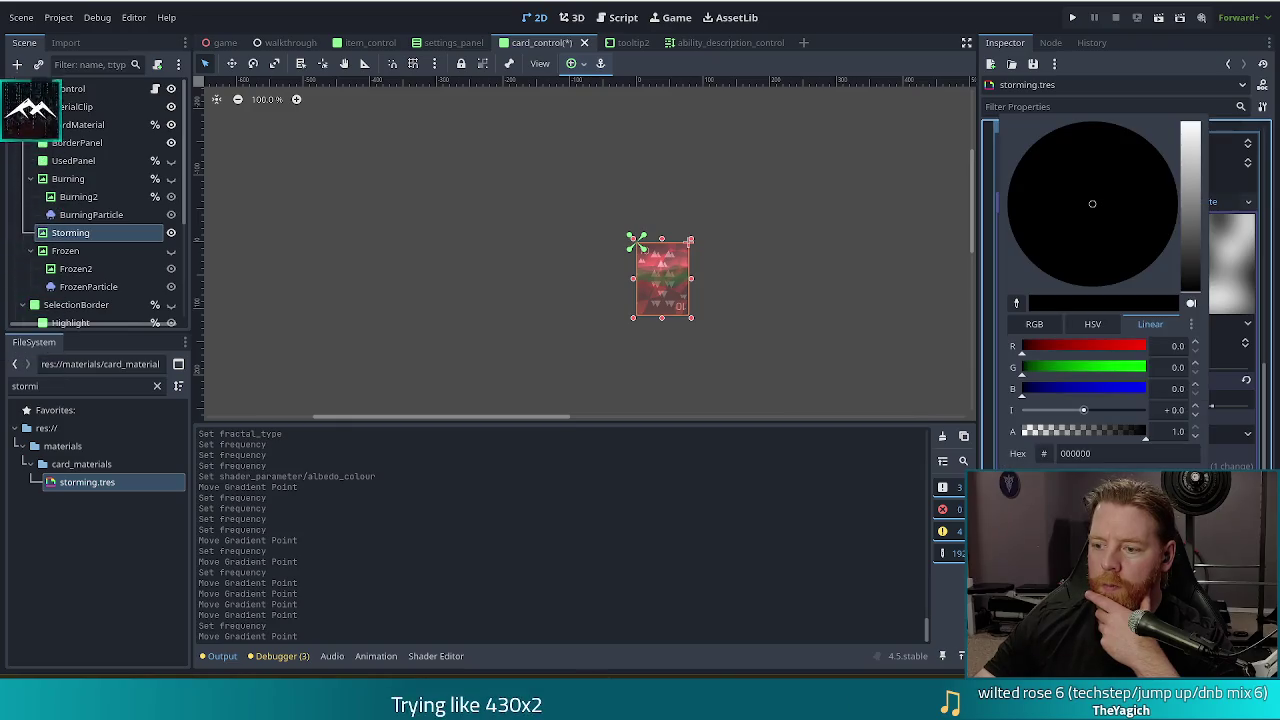
- Close the colour picker and step the noise frequency up from 0.0094, settling at 0.0586
click(953, 76)
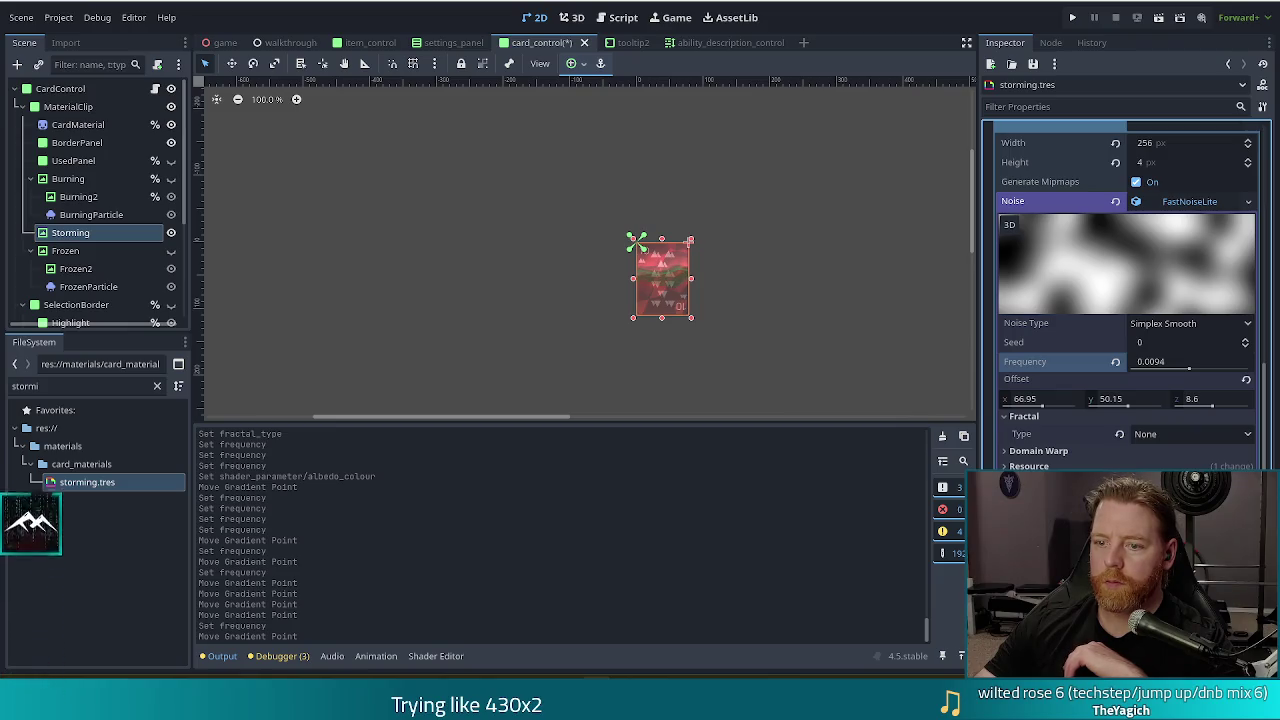
drag(1188, 368, 1207, 371)
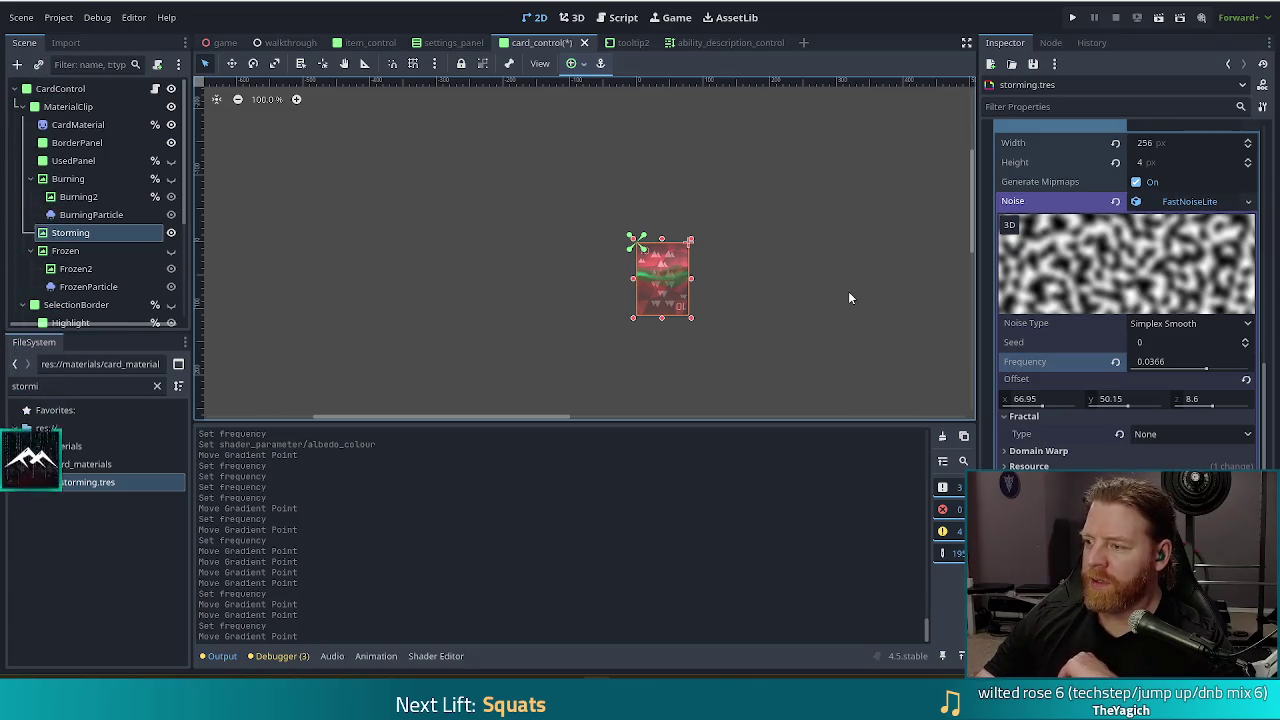
drag(1204, 367, 1208, 369)
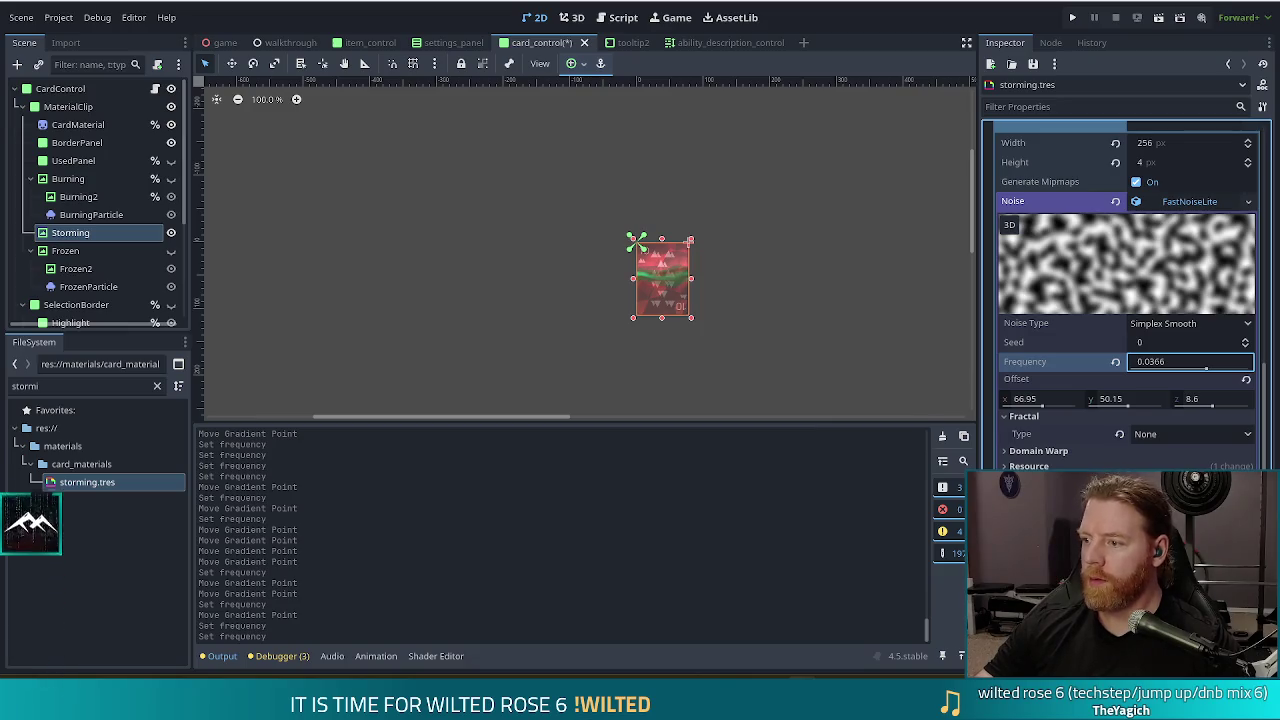
scroll(711, 313, up, 4)
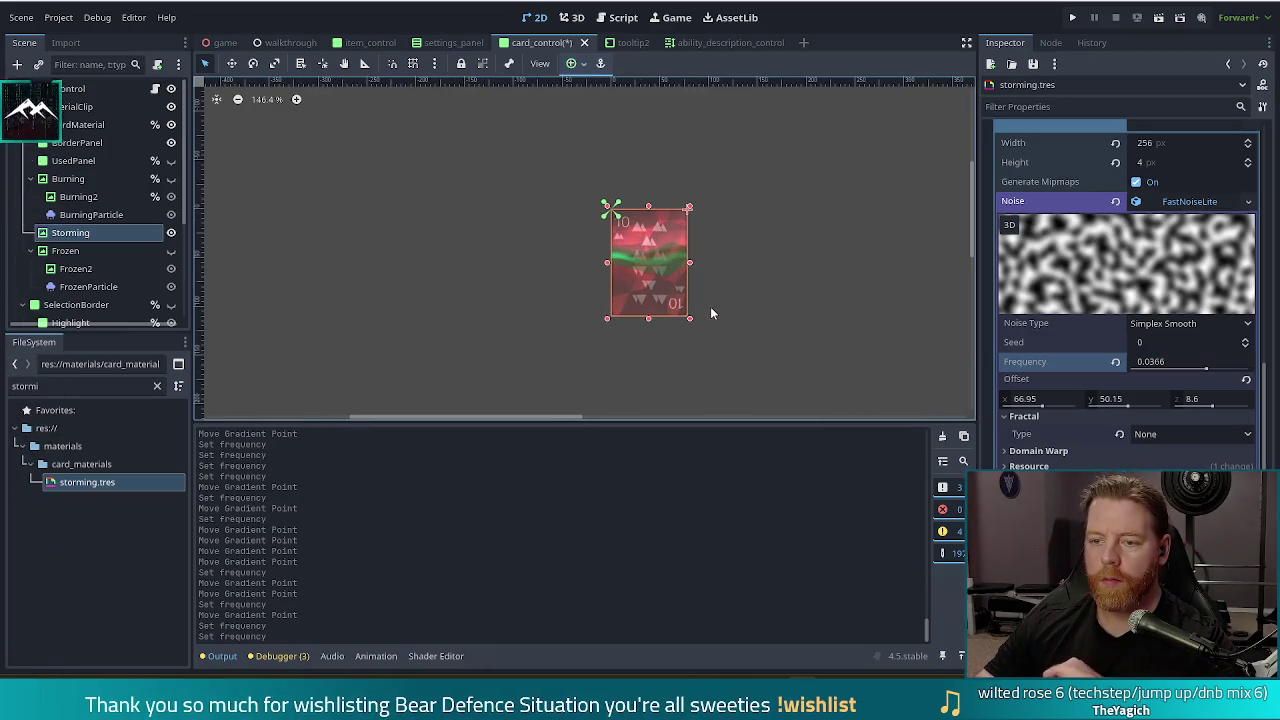
scroll(800, 292, up, 5)
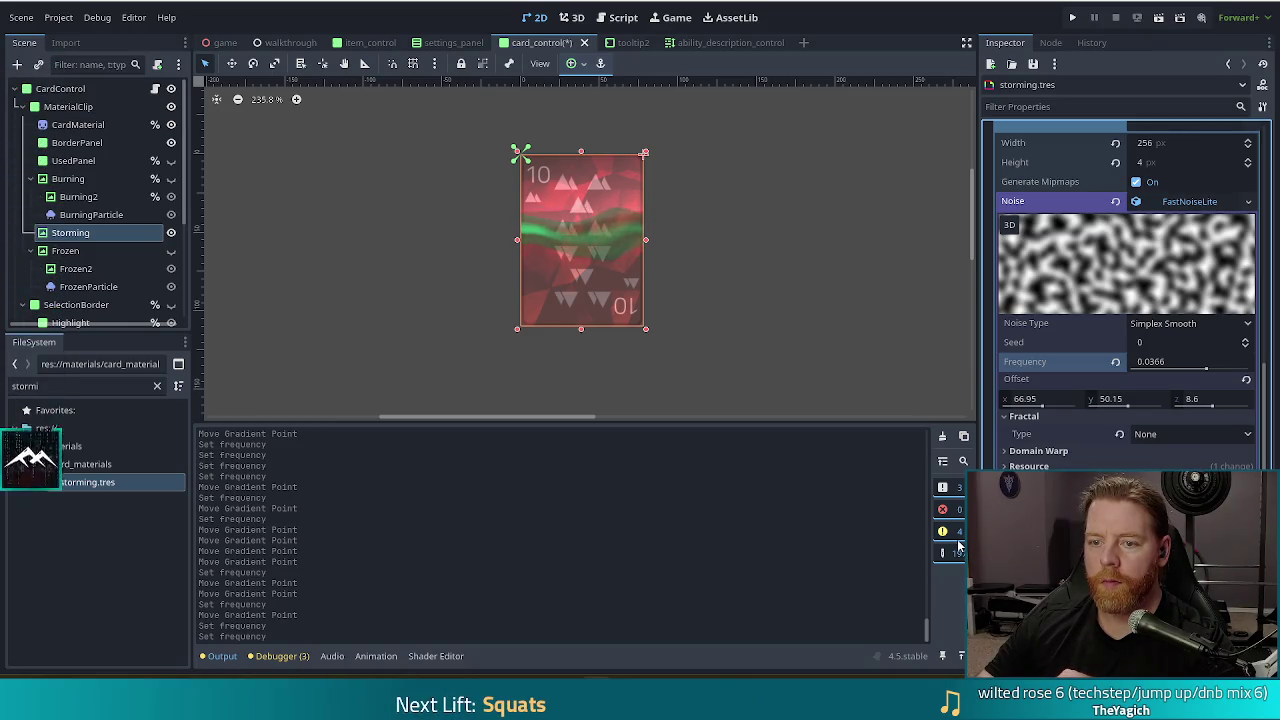
mouse_move(1205, 369)
mouse_down()
mouse_move(1230, 375)
mouse_move(1212, 375)
mouse_up()
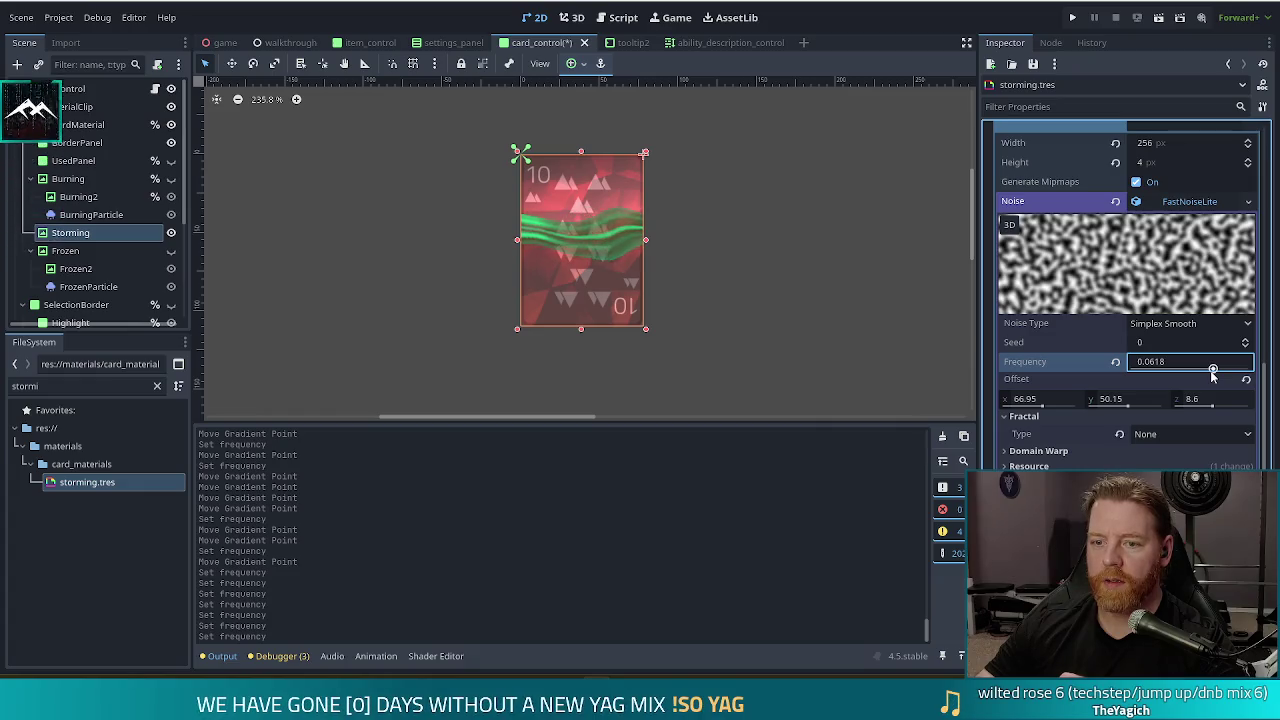
drag(1212, 374, 1211, 374)
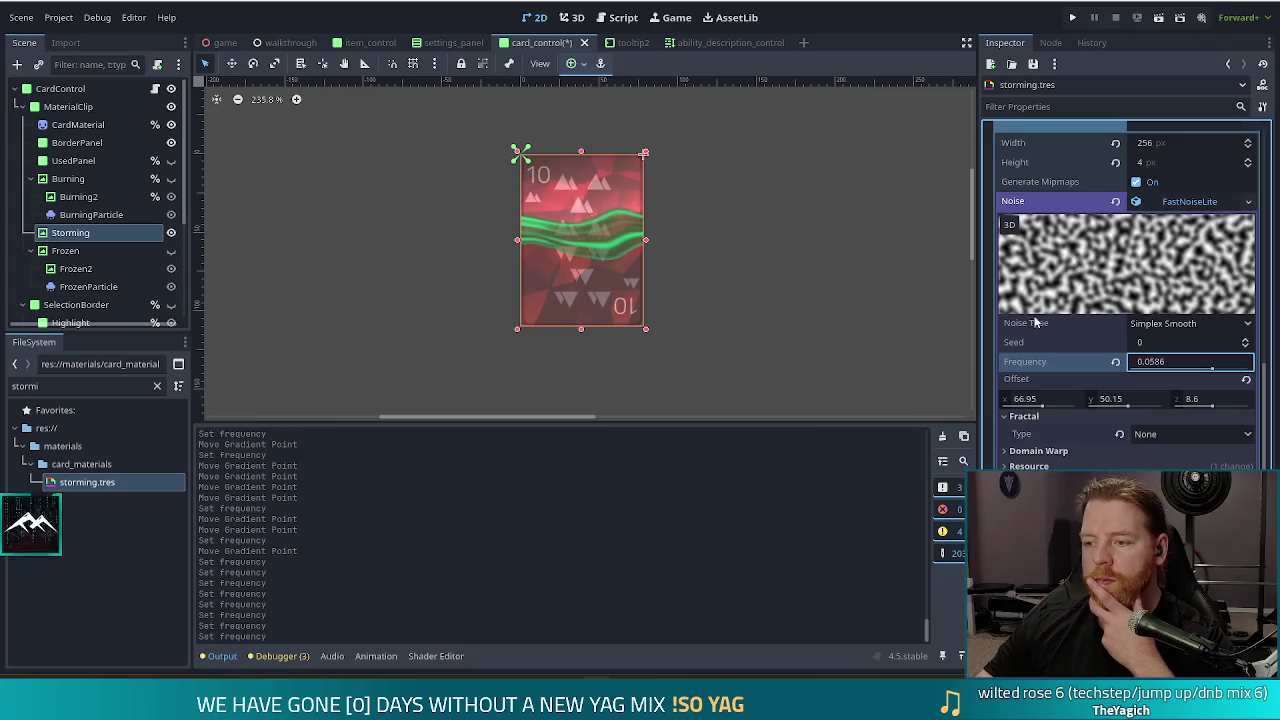
click(1170, 324)
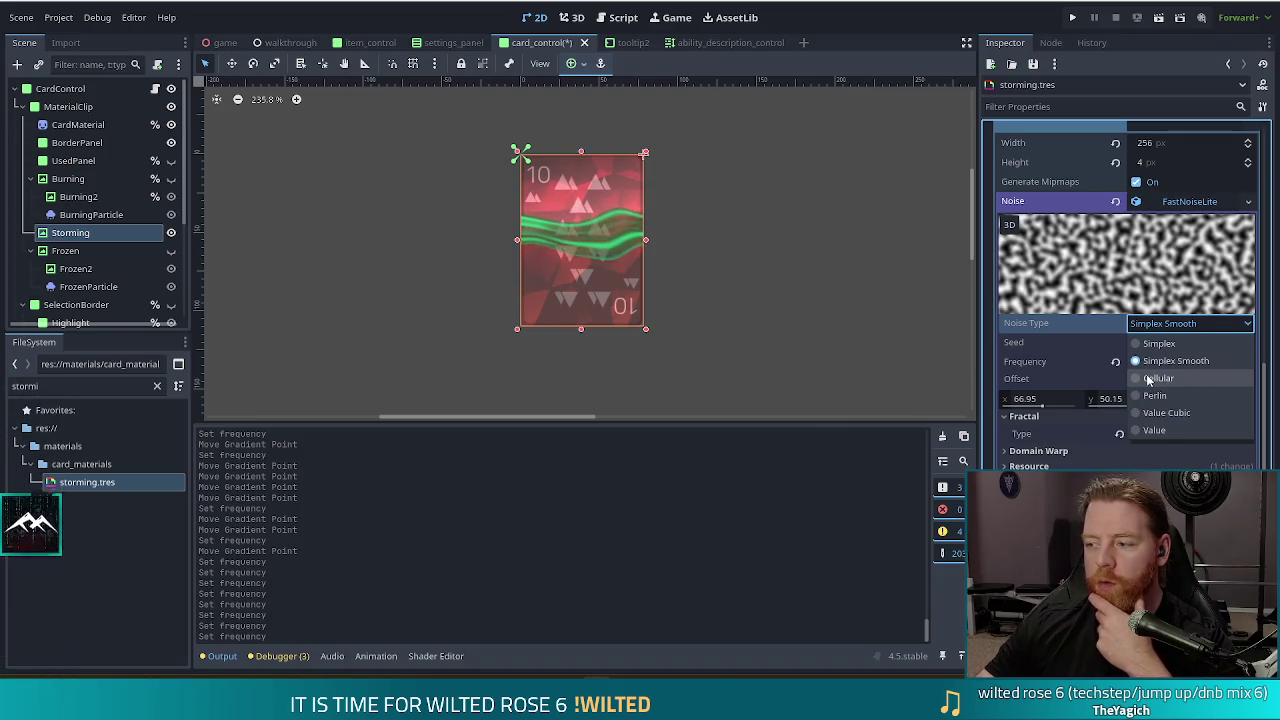
- Switch the storming noise type to Cellular
key(Escape)
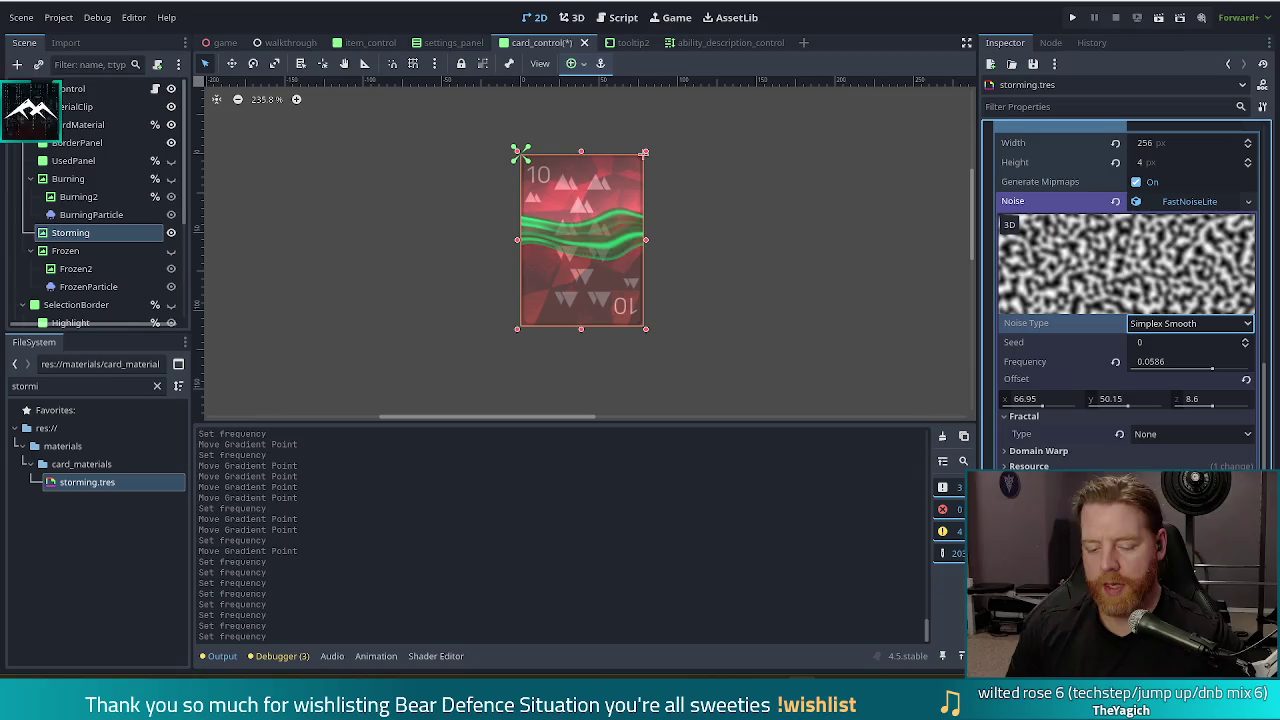
click(1148, 331)
click(1158, 379)
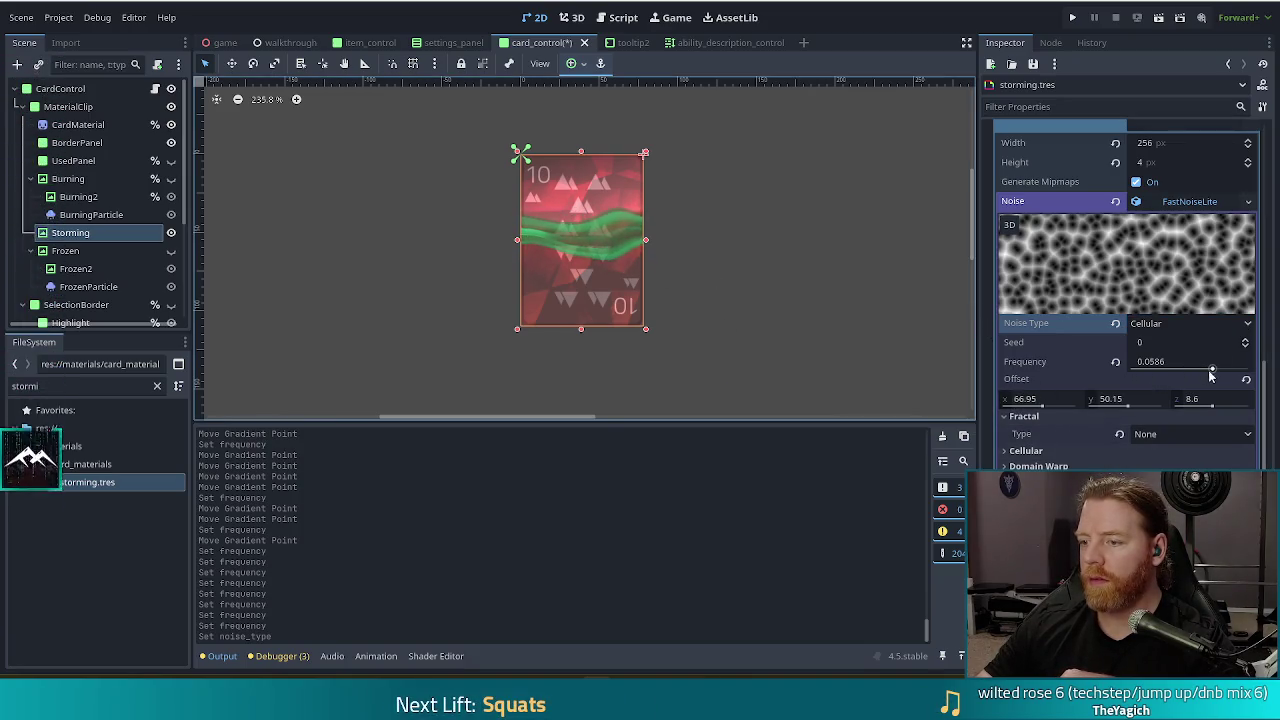
click(1161, 326)
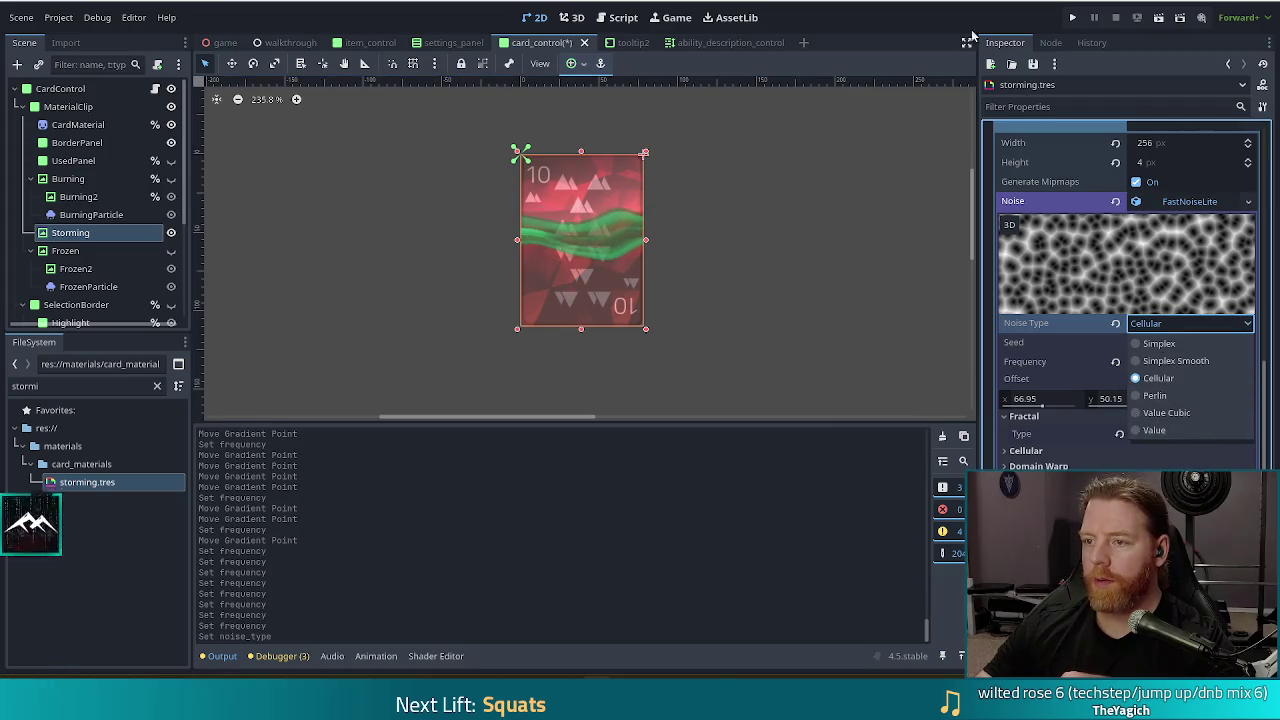
click(986, 36)
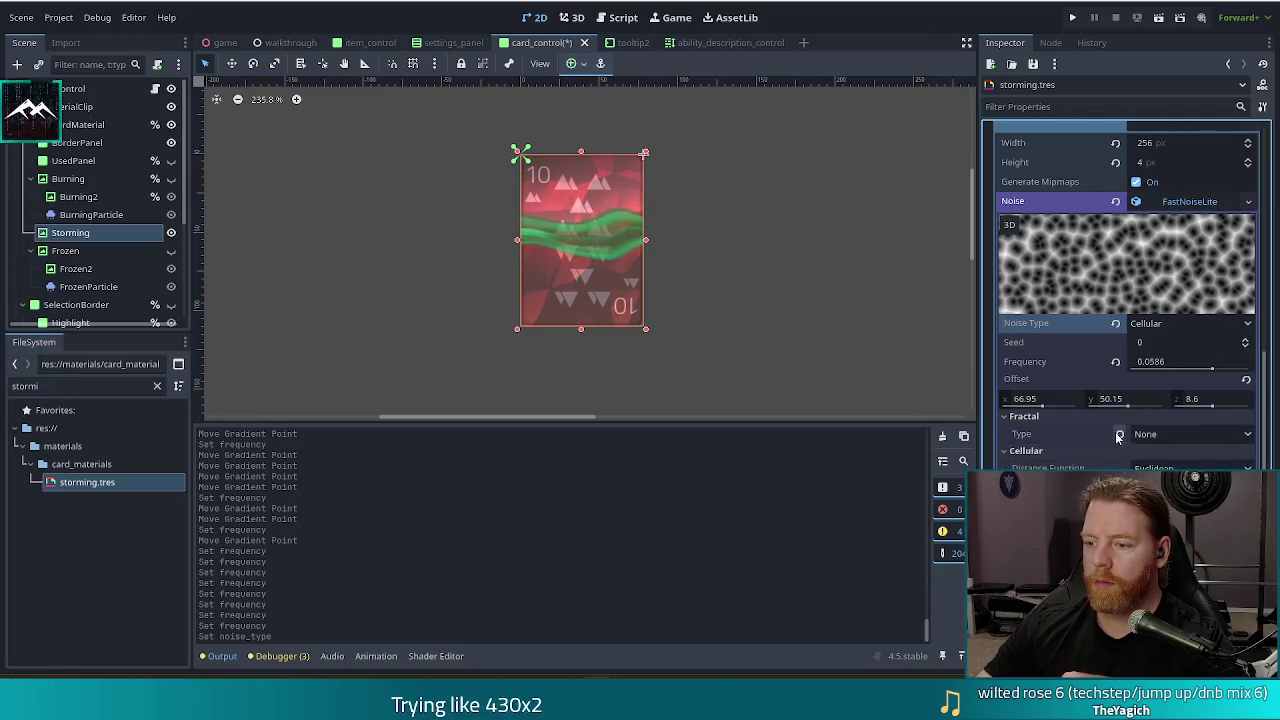
- Set the Cellular return type to Distance2 and the noise frequency to 0.0428
scroll(1117, 437, down, 4)
click(1177, 312)
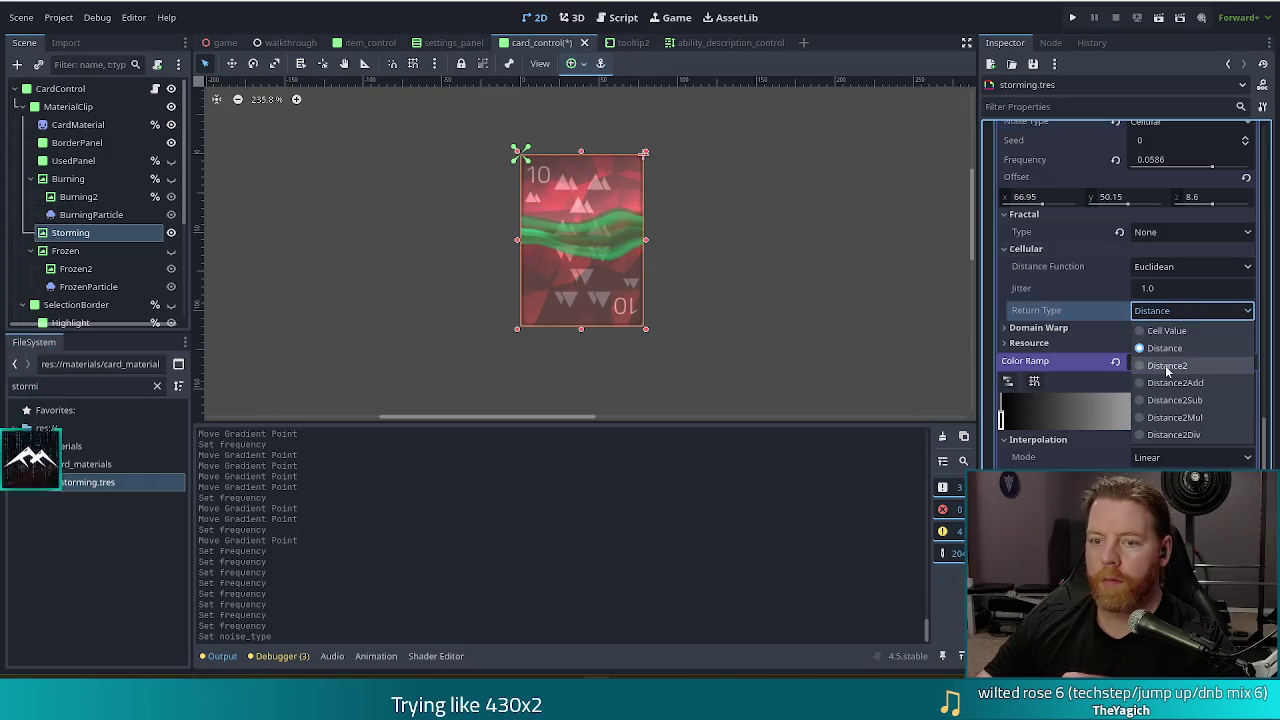
click(1166, 366)
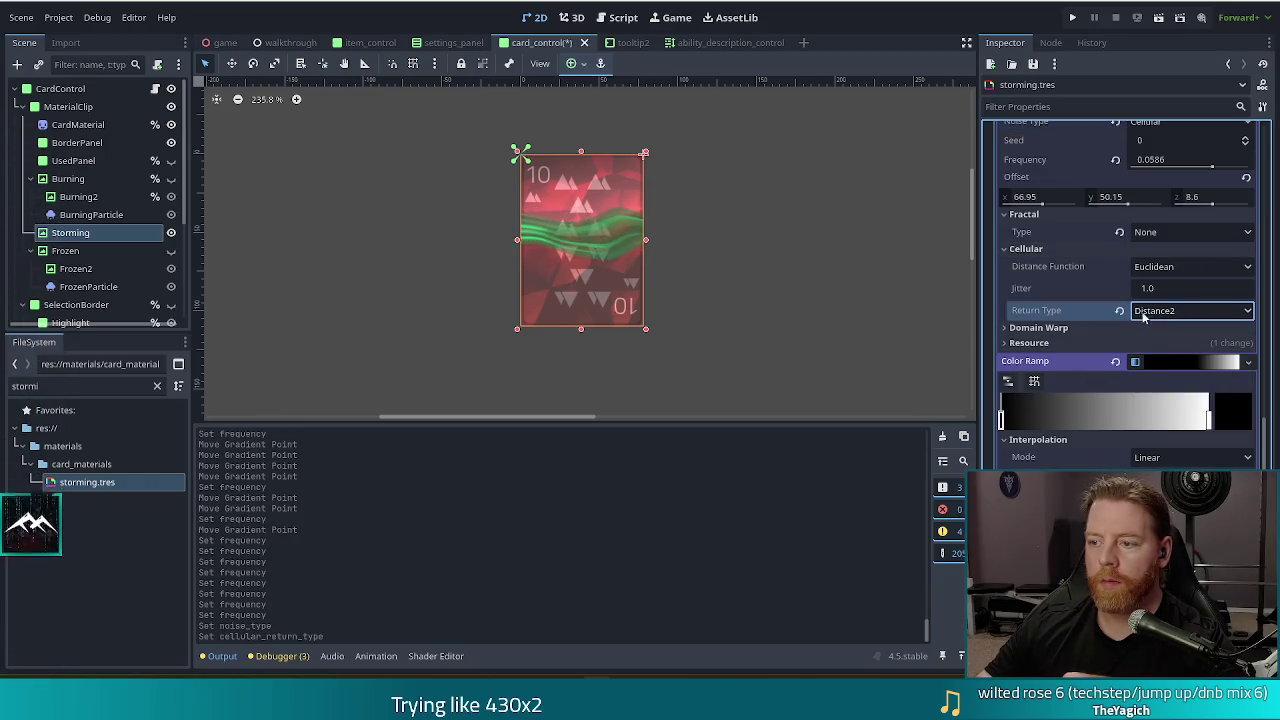
scroll(1180, 310, up, 3)
drag(1212, 305, 1208, 304)
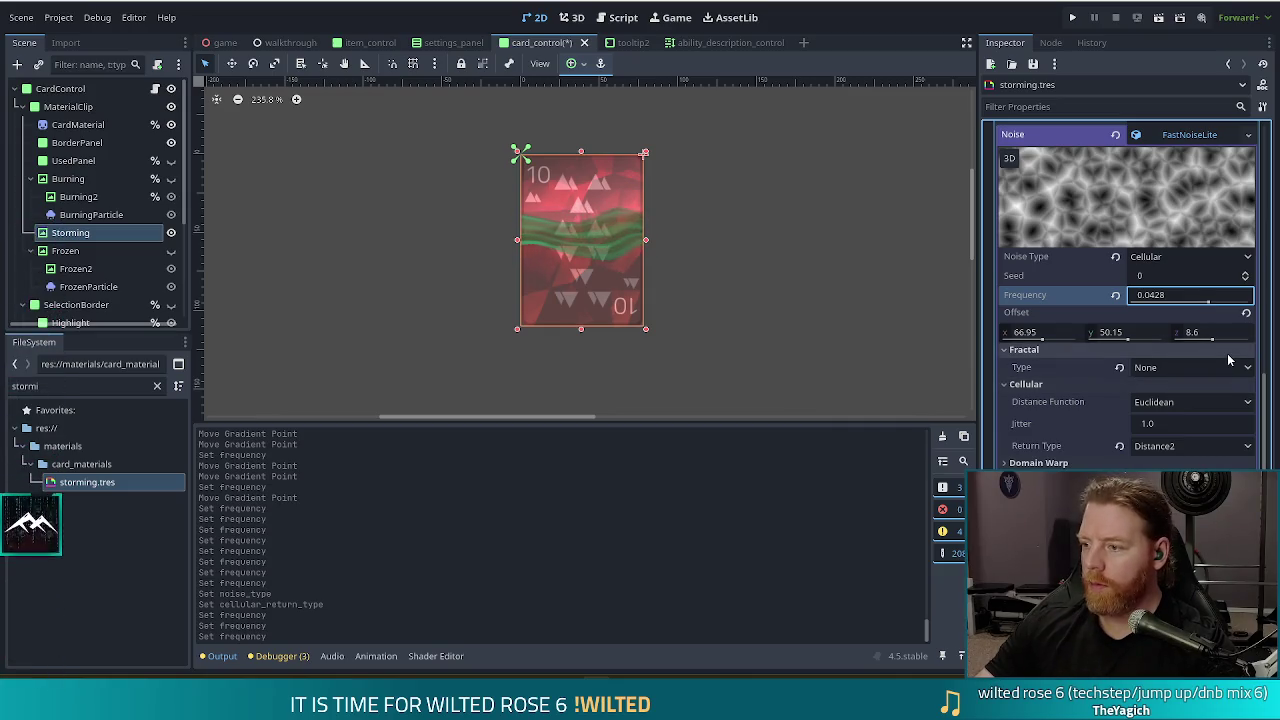
scroll(1215, 360, down, 5)
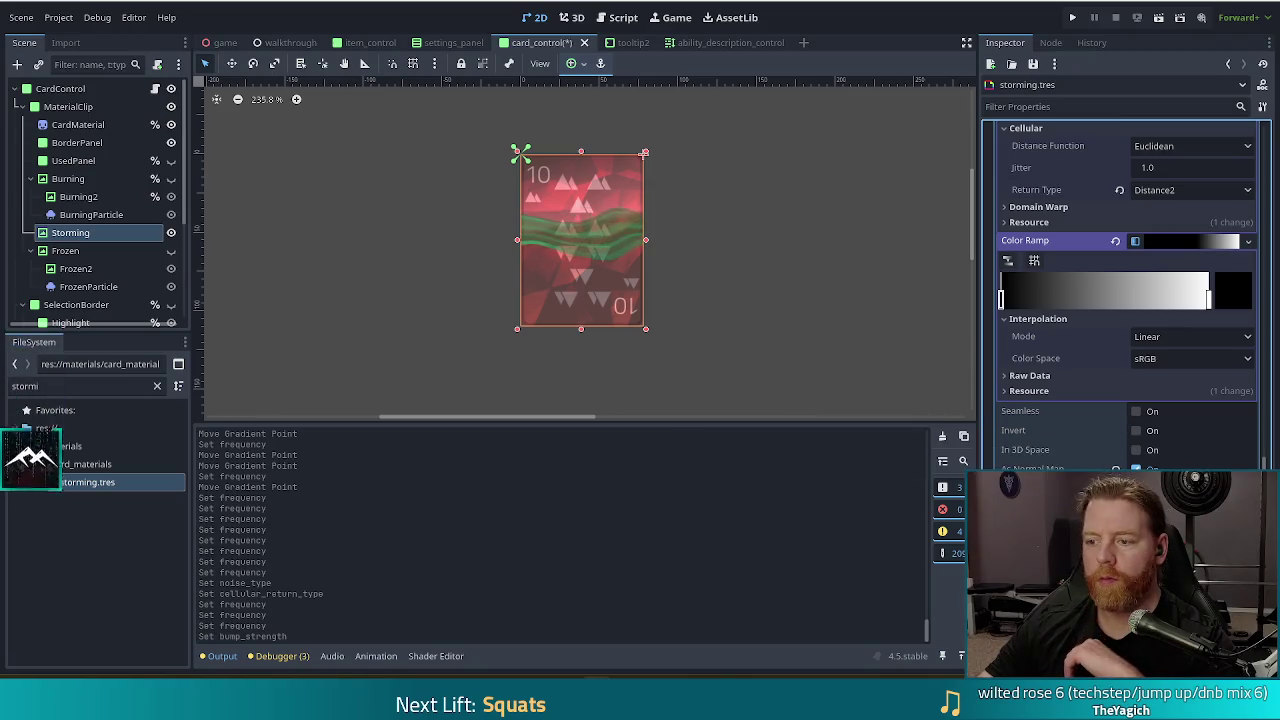
click(1136, 412)
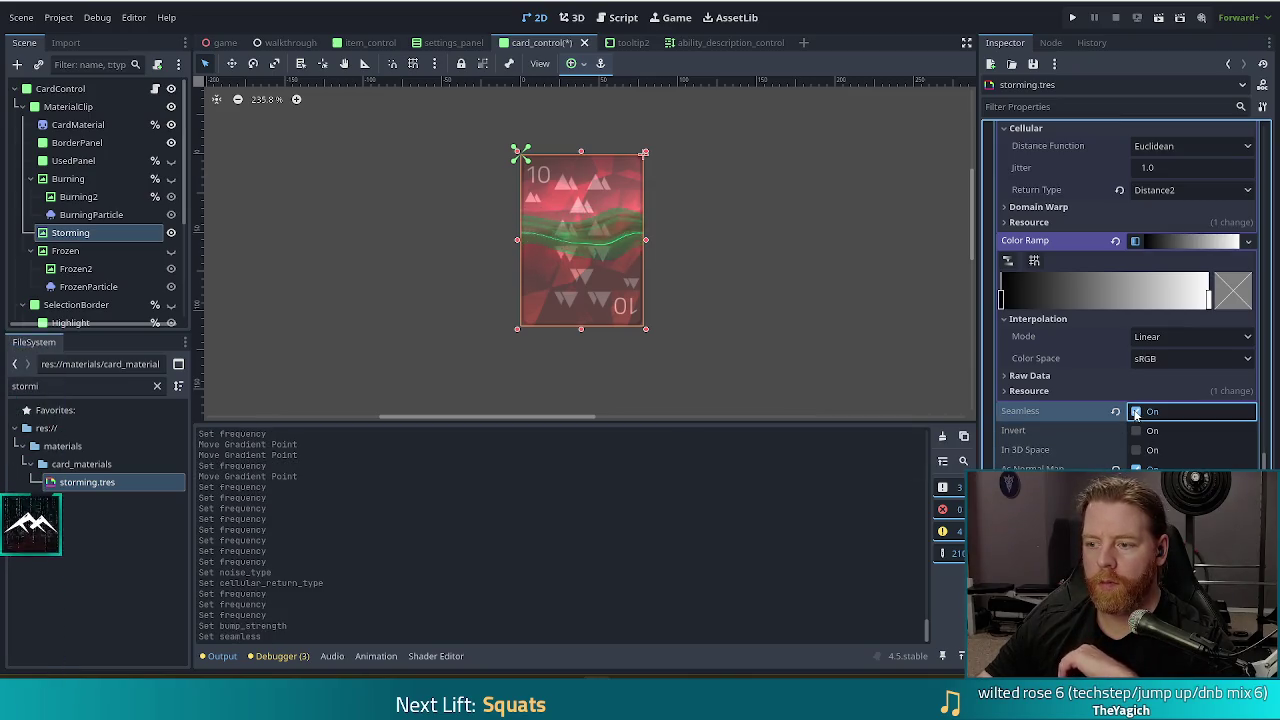
click(1136, 412)
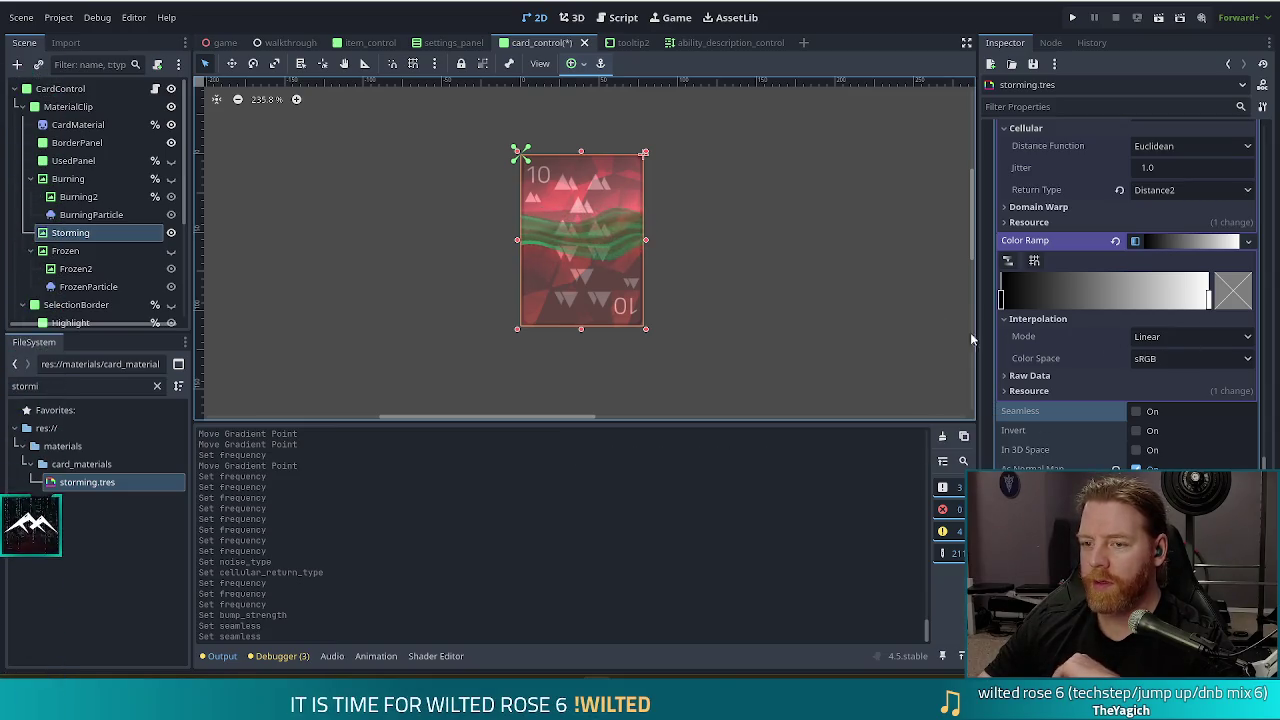
mouse_move(1002, 298)
mouse_down()
mouse_move(1100, 298)
mouse_move(902, 299)
mouse_up()
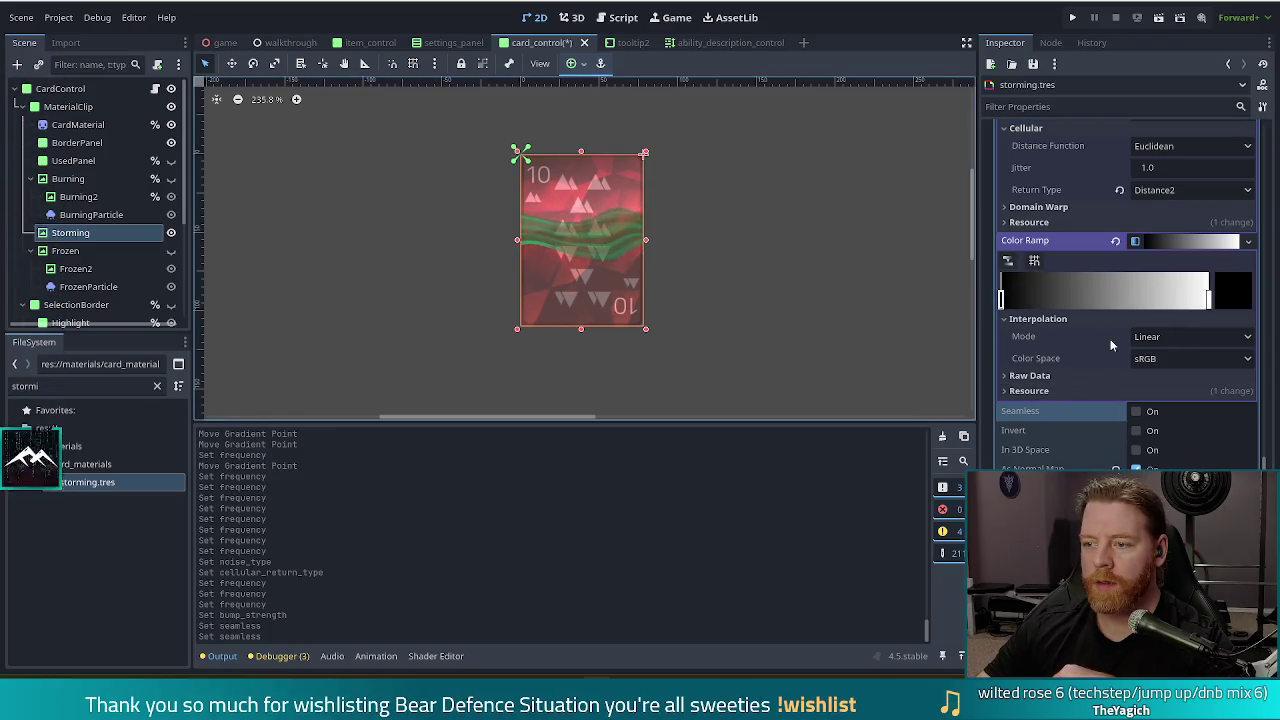
scroll(1109, 338, up, 5)
drag(1193, 318, 1208, 320)
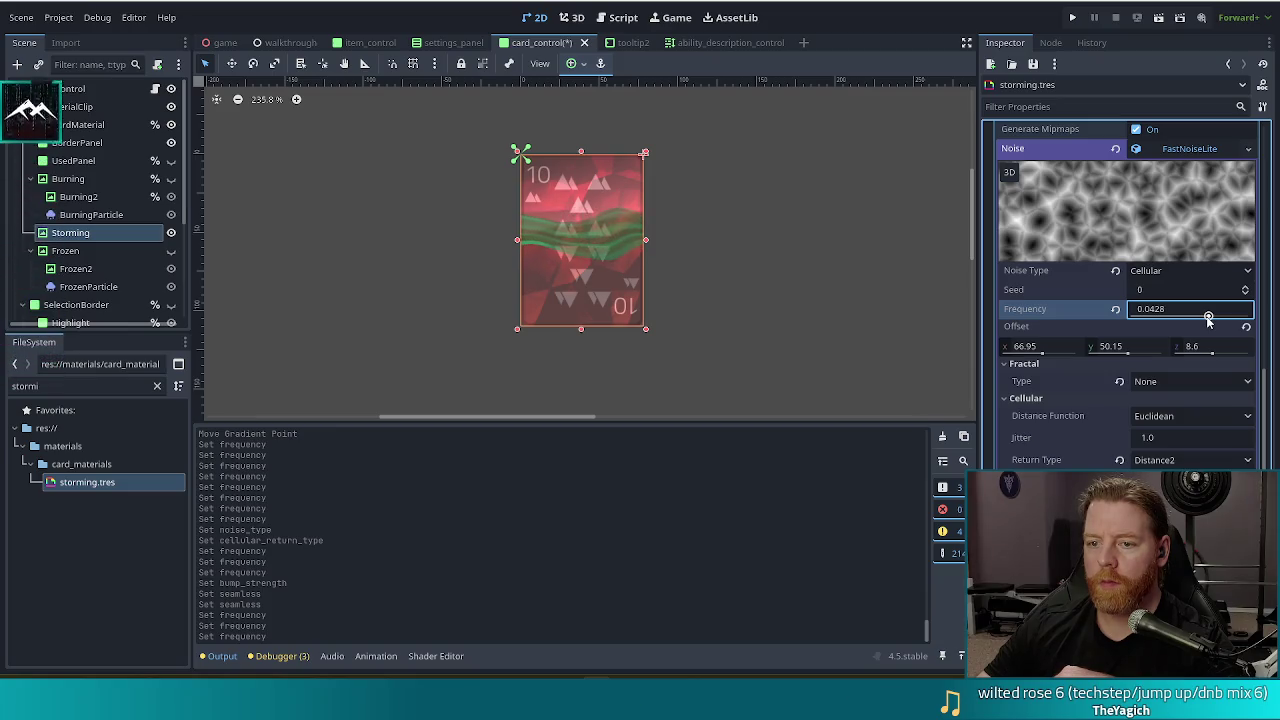
- Adjust the light_position shader parameter, then bring the Gradient texture back into view
scroll(1208, 318, down, 5)
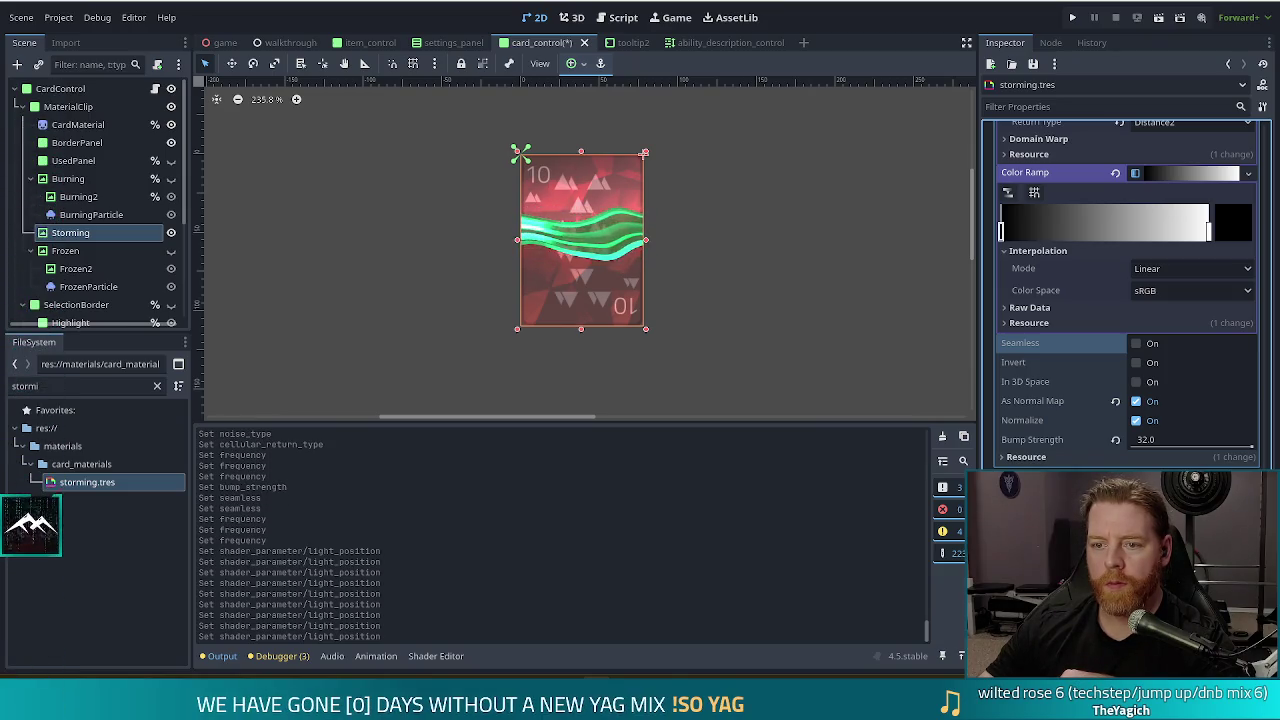
scroll(807, 268, down, 4)
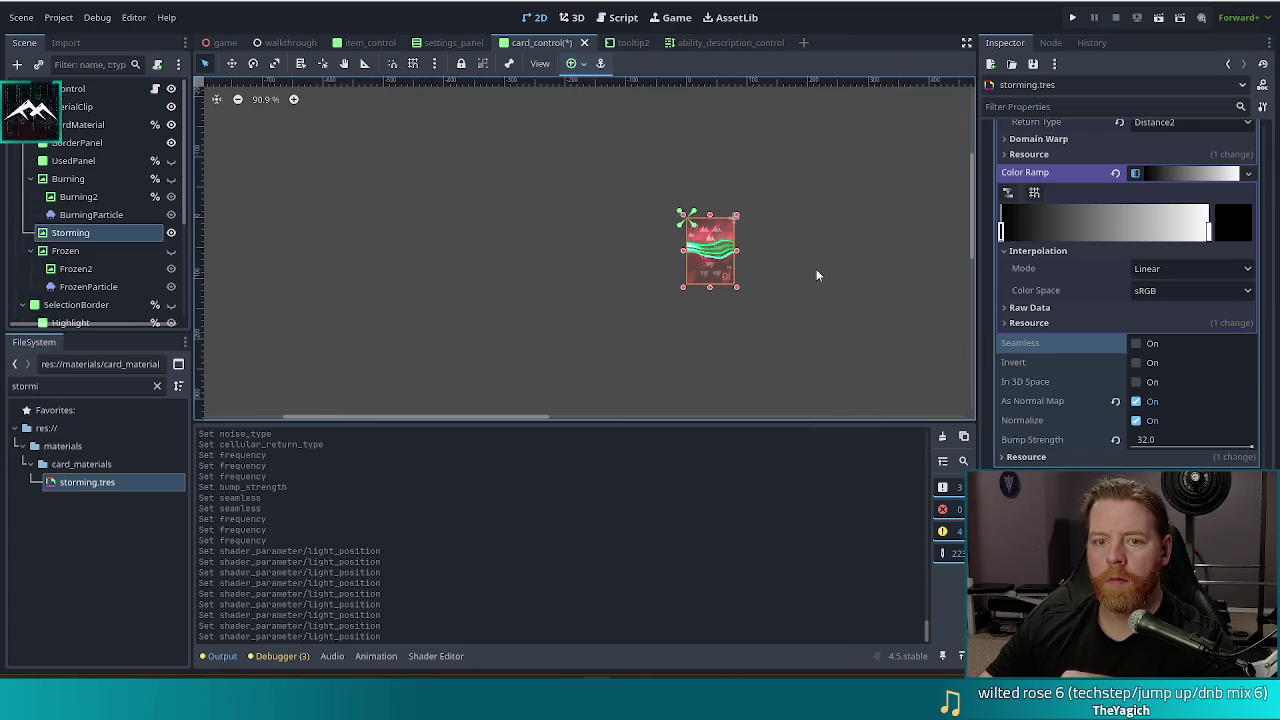
scroll(820, 264, up, 1)
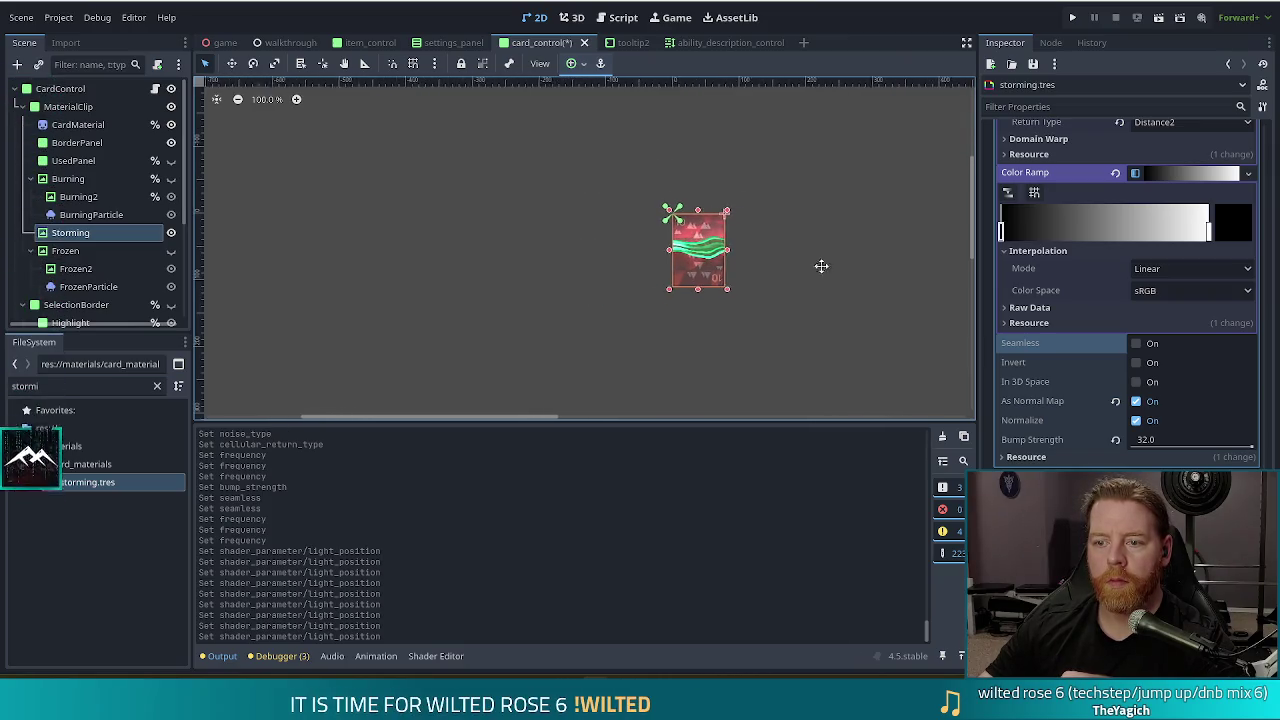
drag(830, 263, 762, 290)
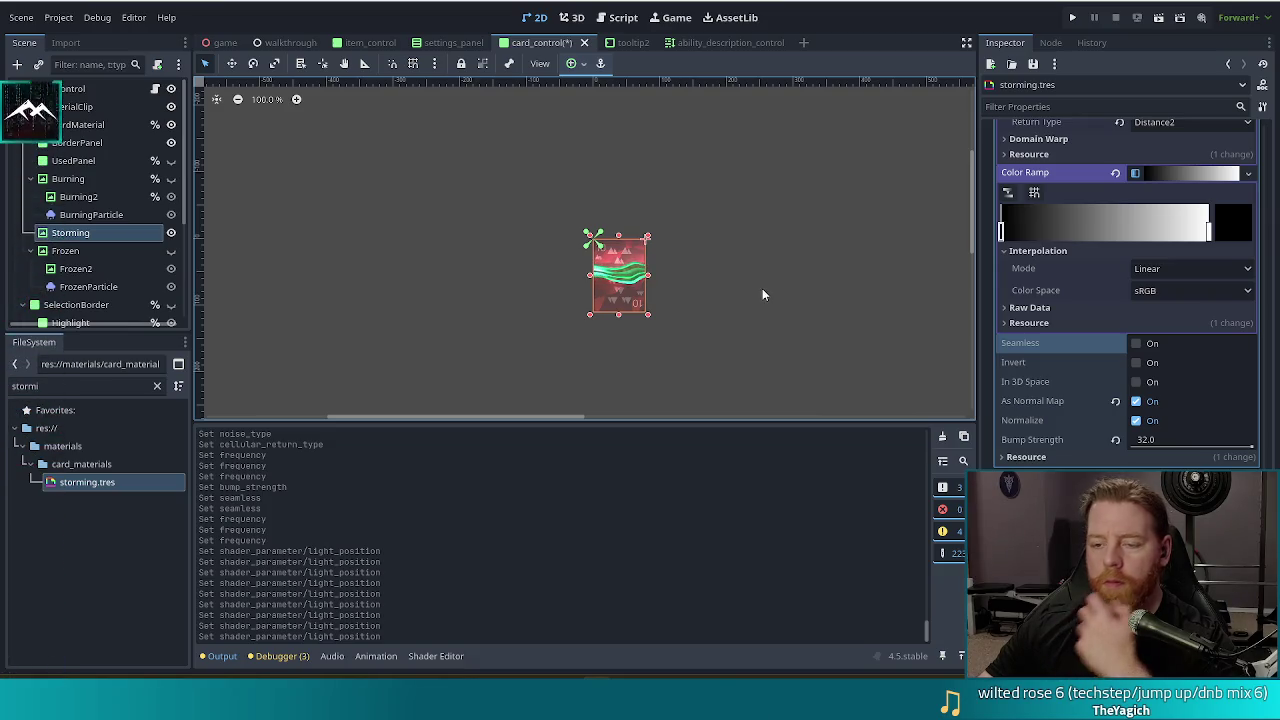
scroll(1068, 382, up, 5)
scroll(1072, 380, up, 10)
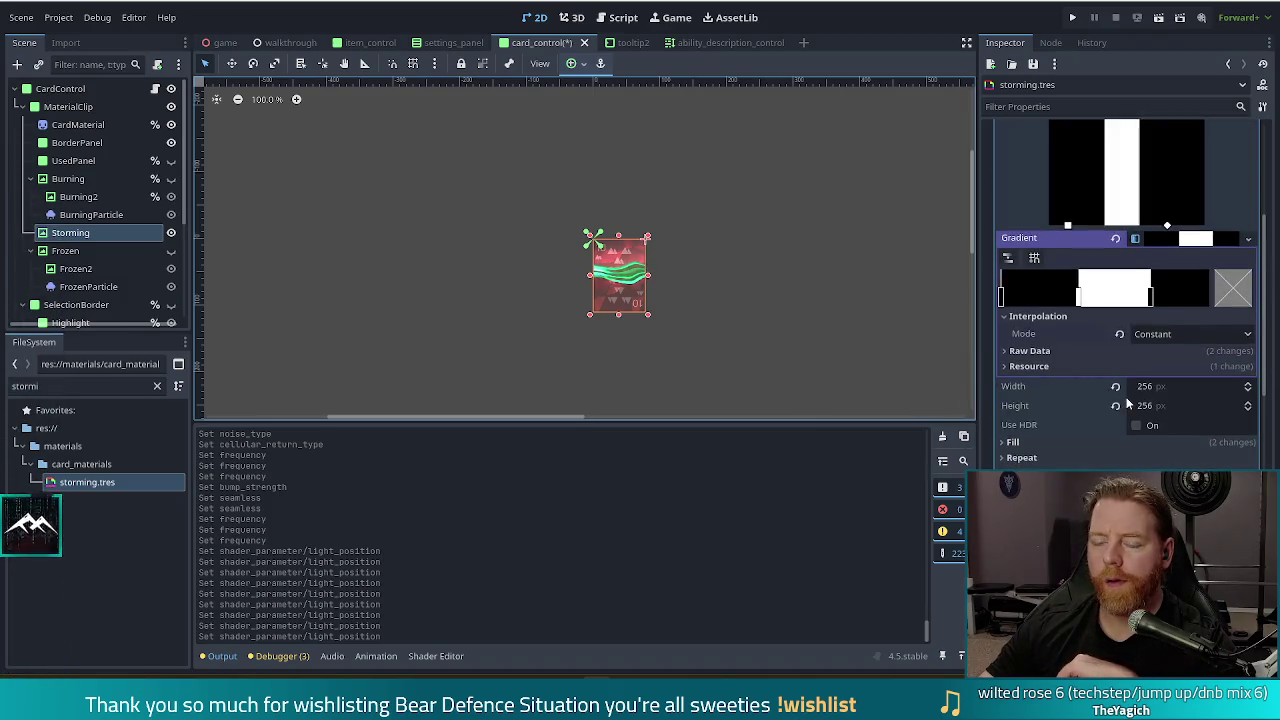
- Try gradient texture sizes of 128 × 128, then 512 × 512
click(1160, 387)
text(12)
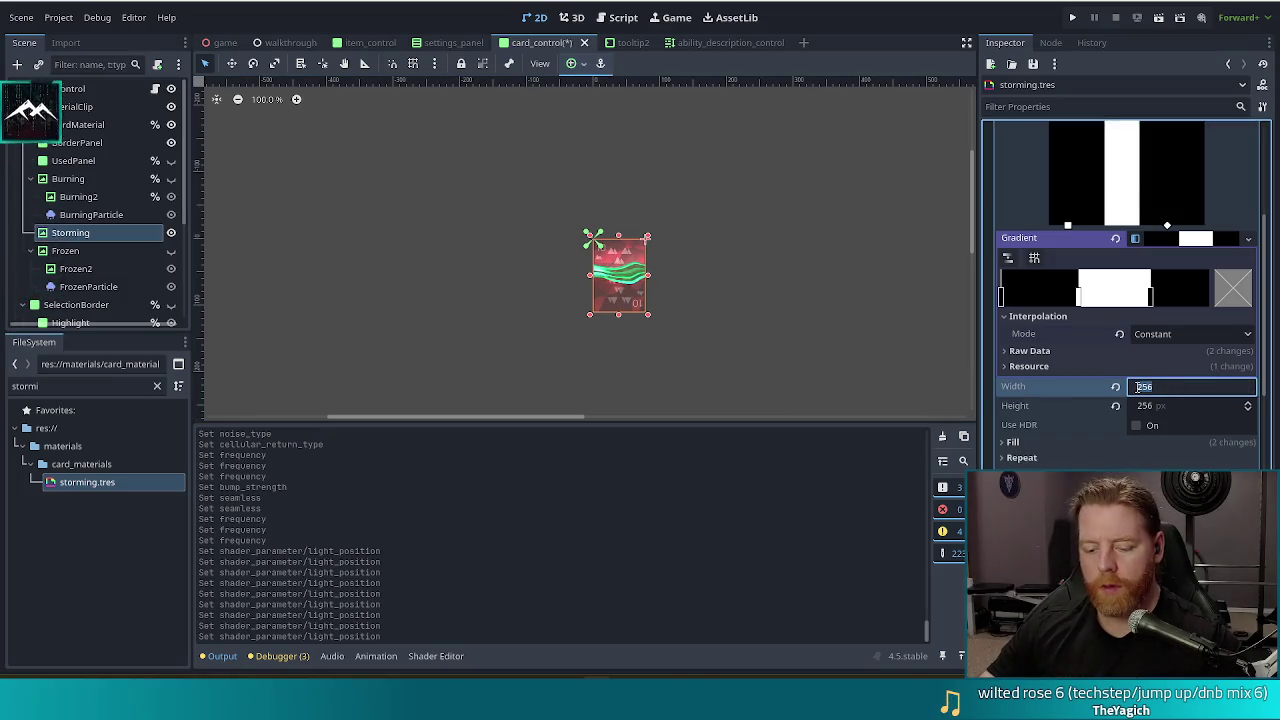
text(8)
click(1163, 406)
text(128)
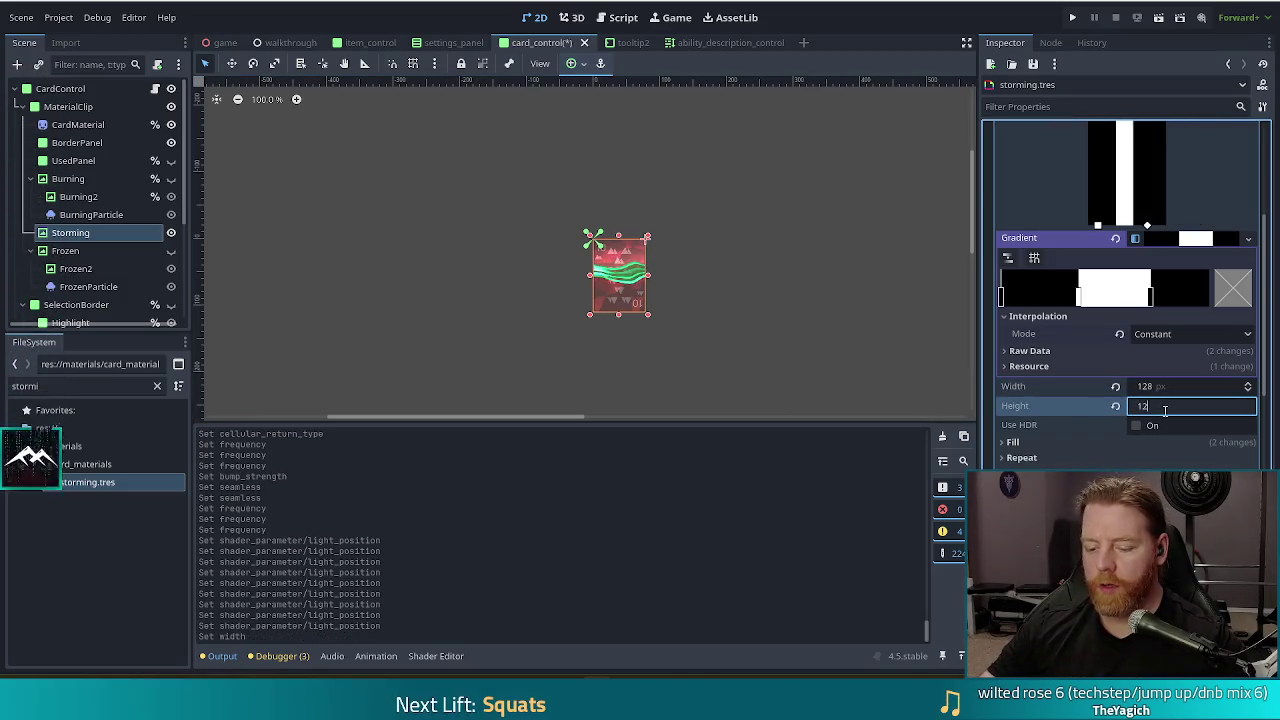
key(Return)
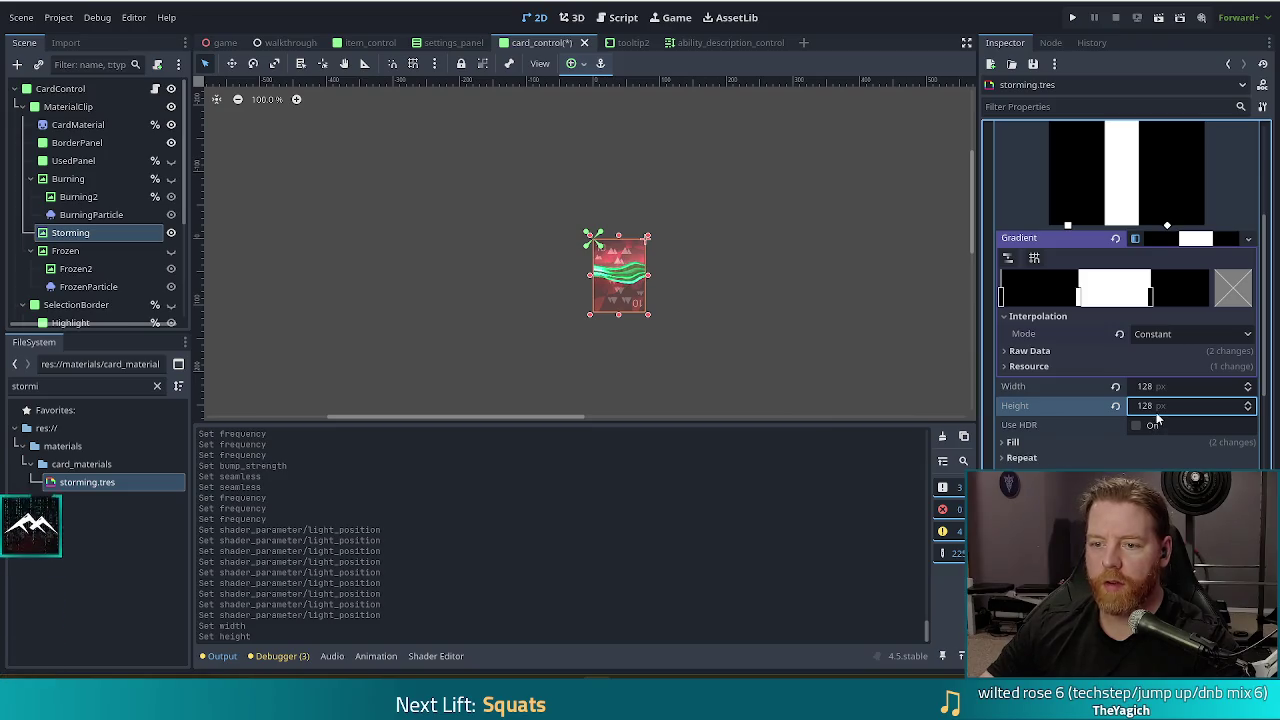
click(1150, 387)
text(512)
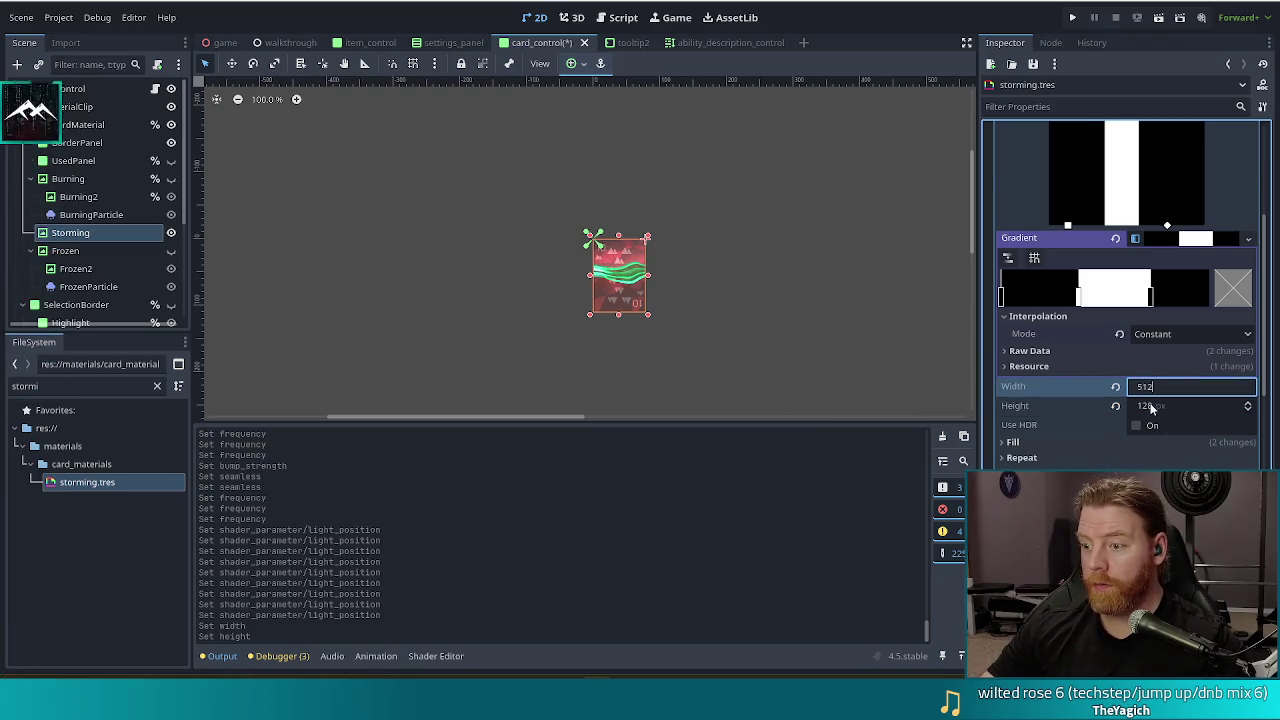
click(1150, 407)
text(512)
key(Return)
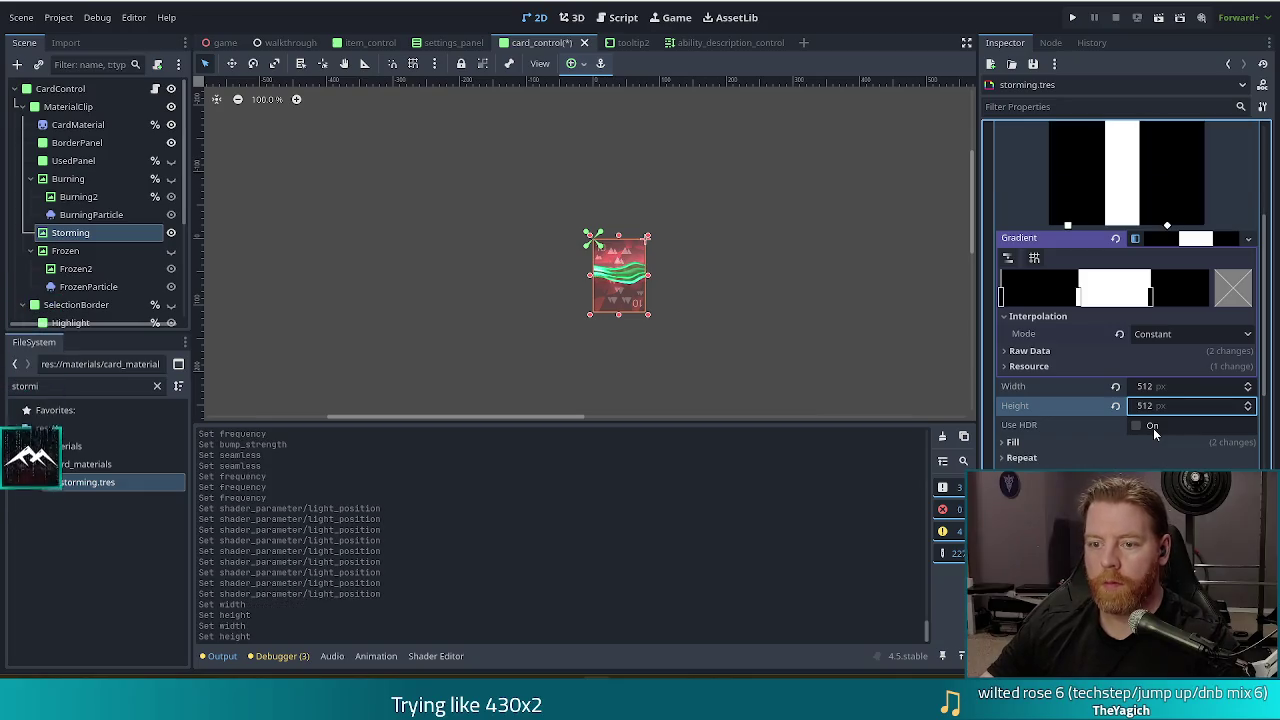
- Set the gradient texture to 256 × 256 px
click(1160, 387)
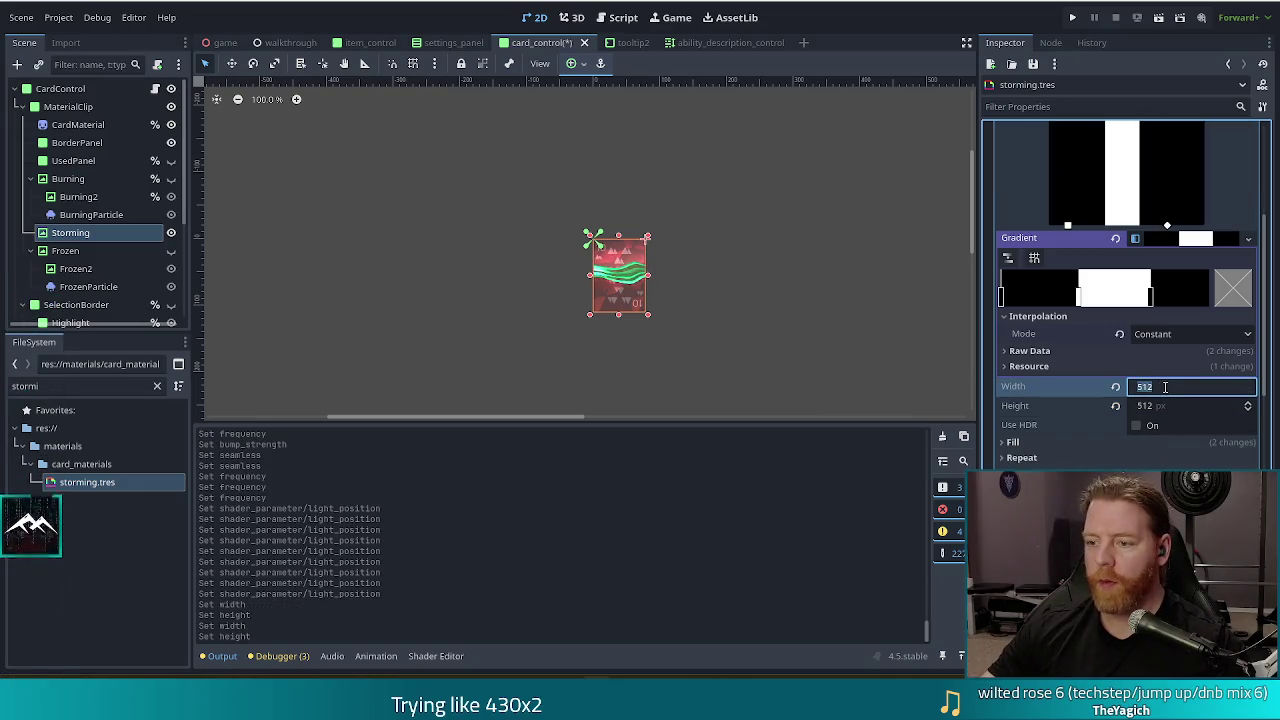
scroll(1164, 388, up, 3)
scroll(1164, 395, down, 4)
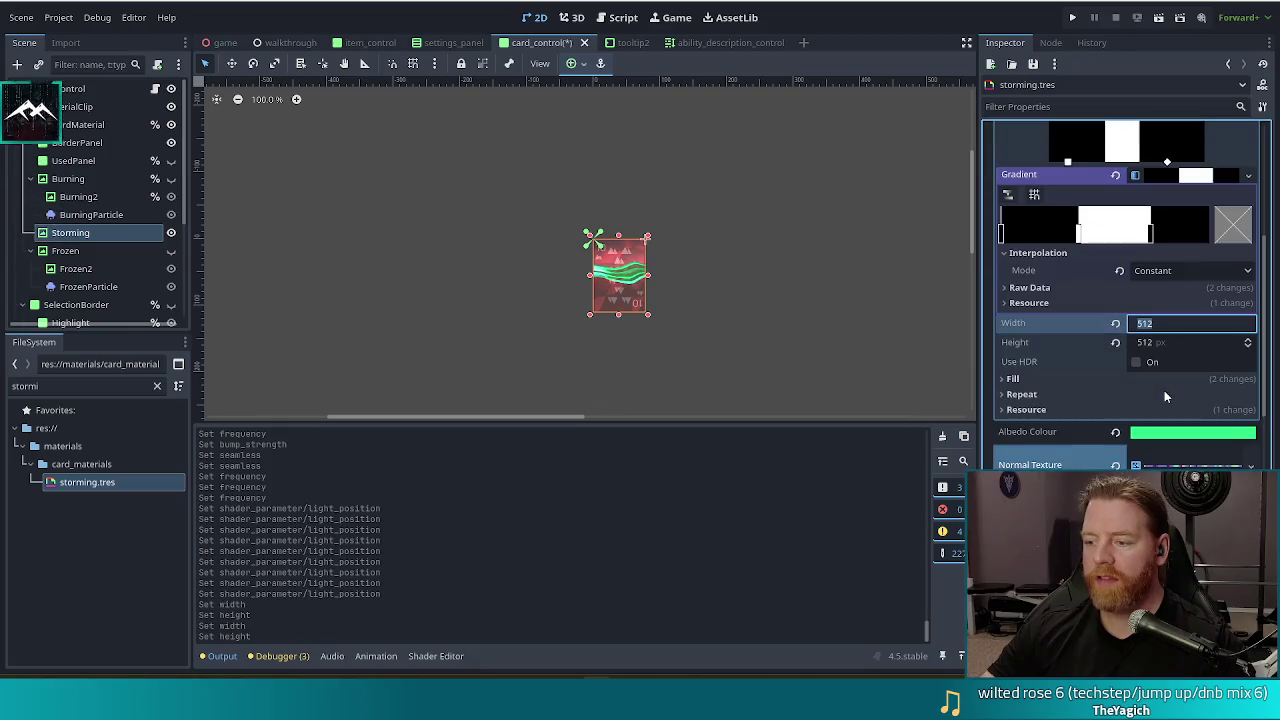
text(256)
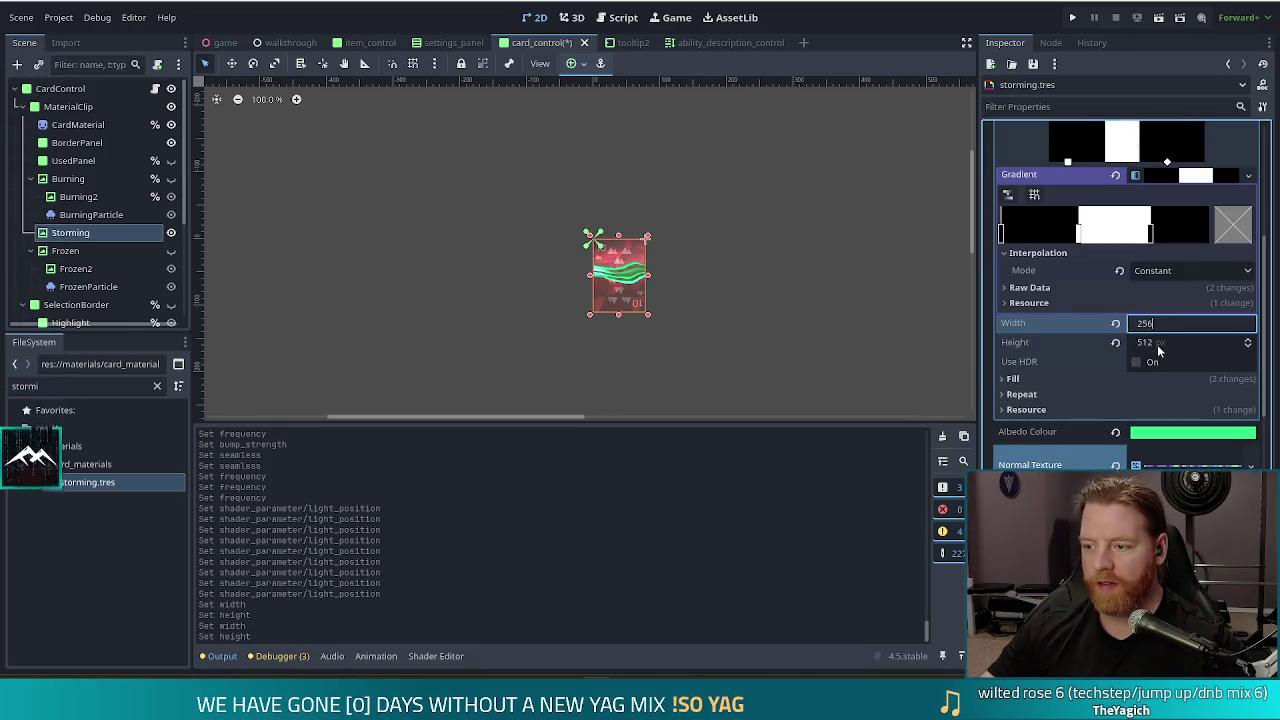
click(1159, 344)
text(25)
key(Return)
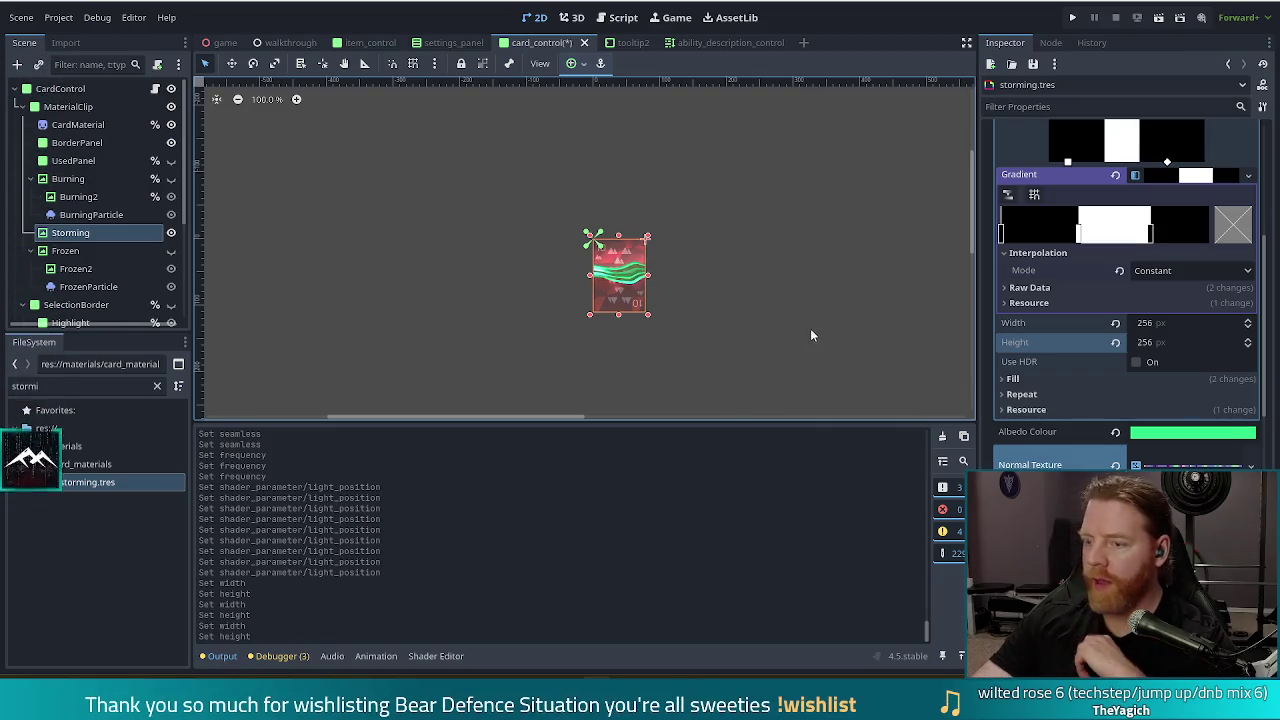
scroll(1158, 272, up, 4)
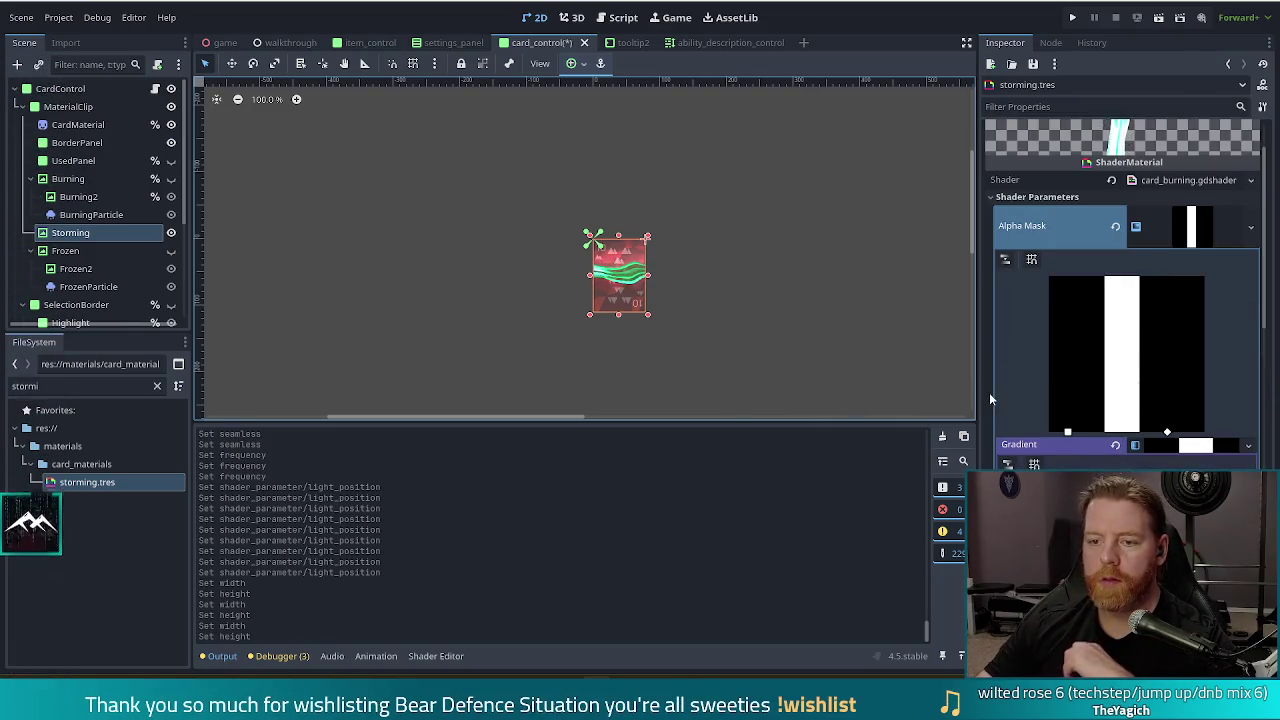
- Drag the Alpha Mask gradient's fill point further right to widen its white band
scroll(1042, 338, down, 4)
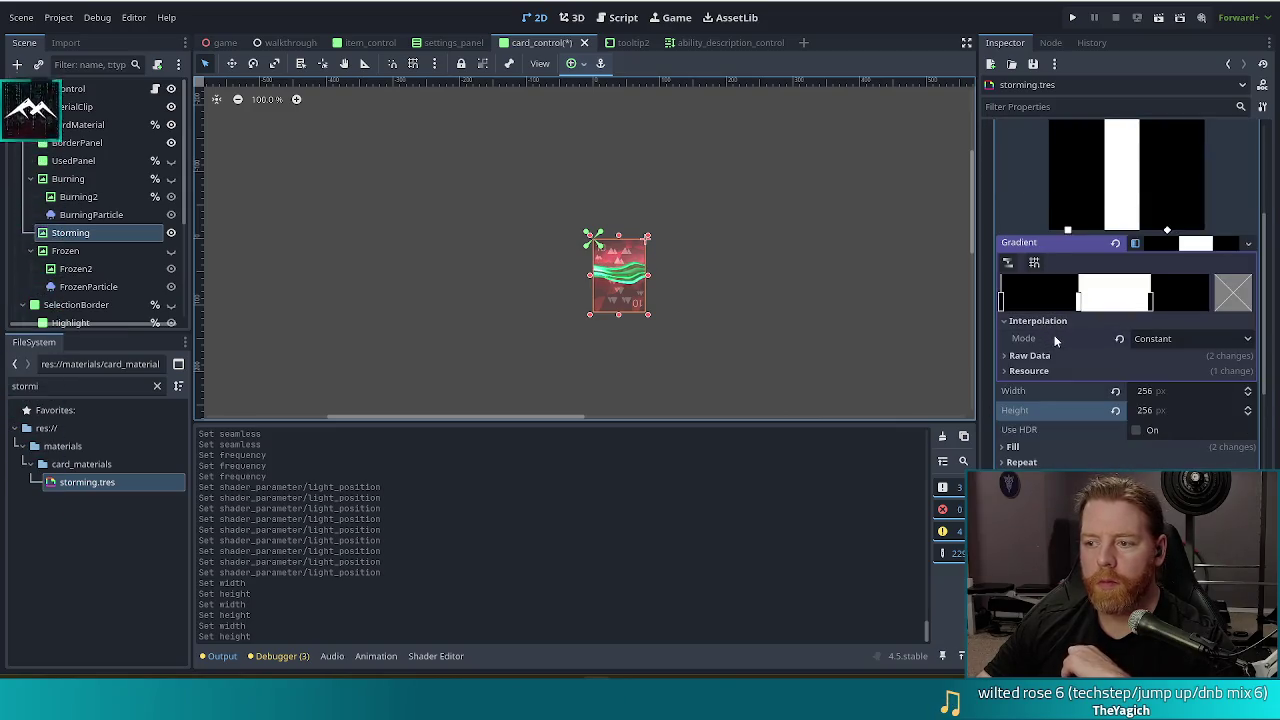
mouse_move(1052, 344)
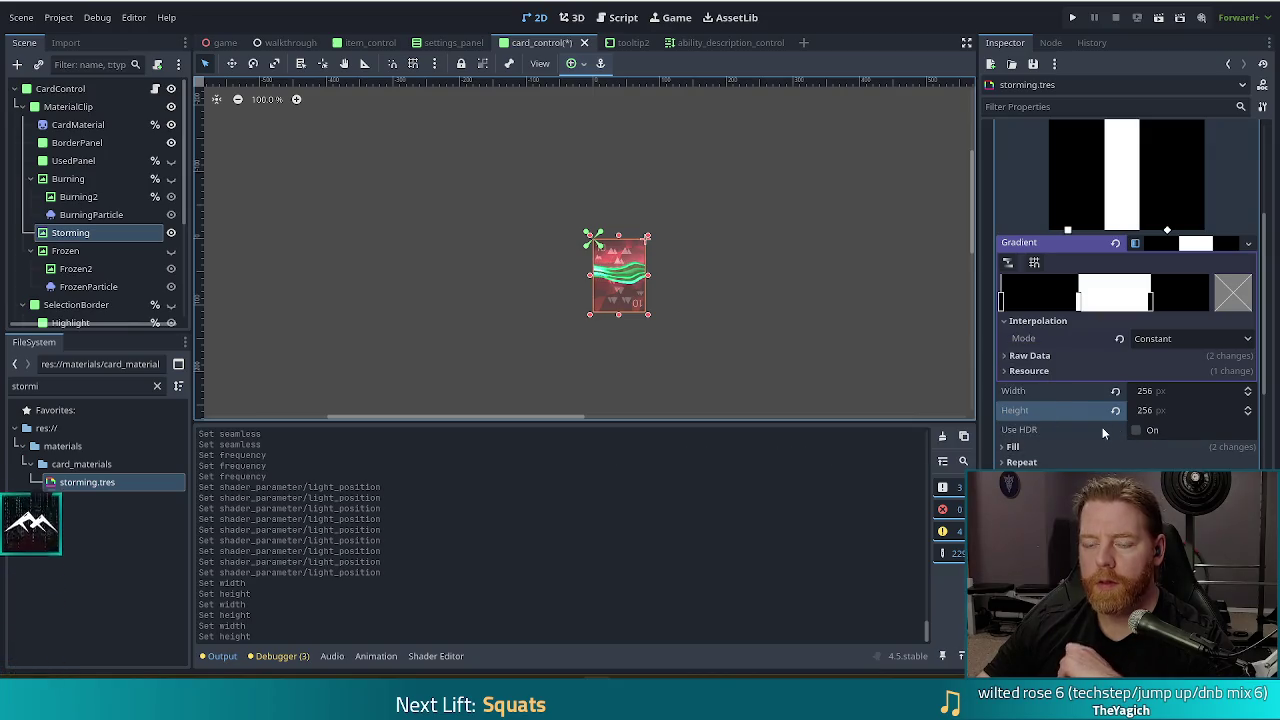
scroll(623, 329, up, 9)
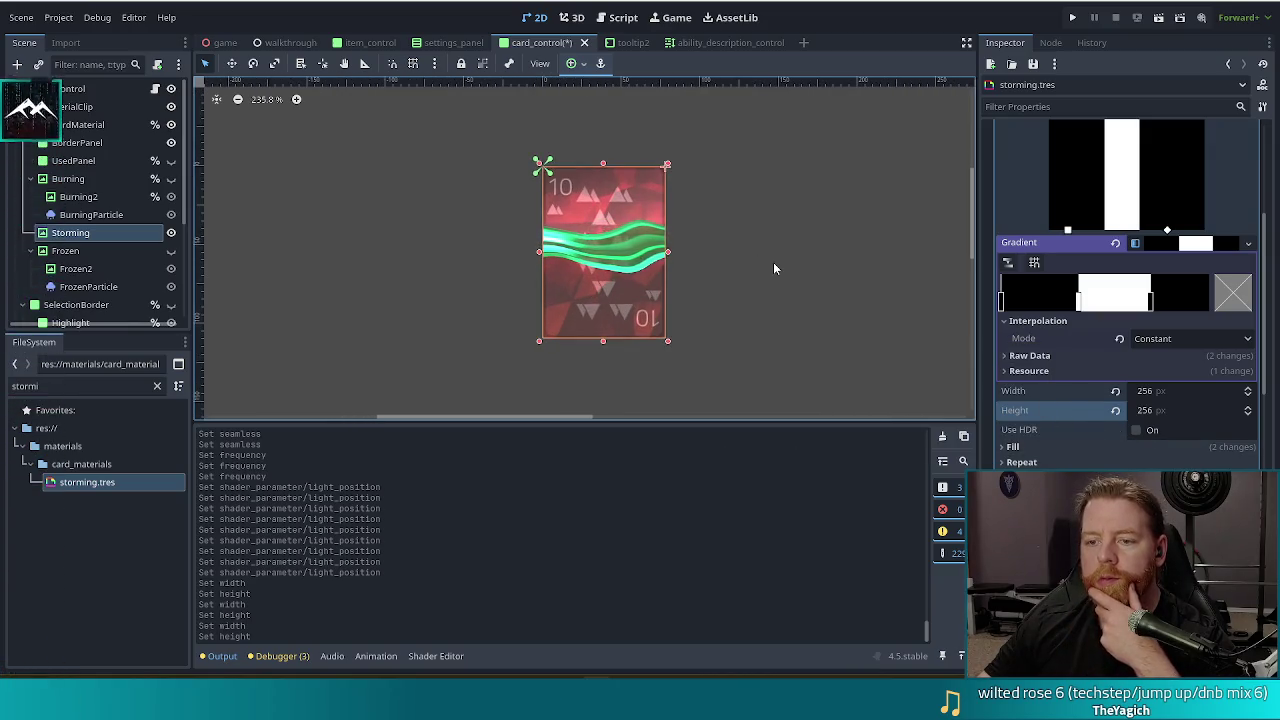
scroll(1160, 298, up, 3)
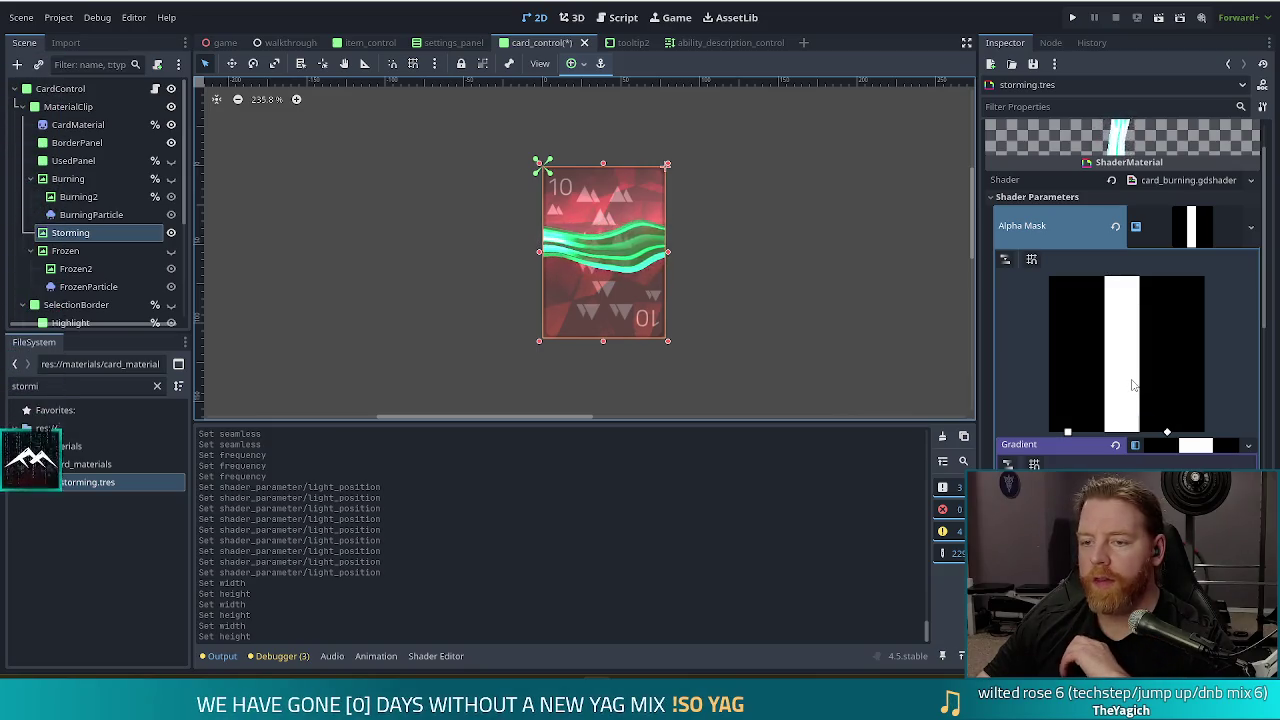
scroll(1160, 420, down, 4)
scroll(1128, 400, down, 4)
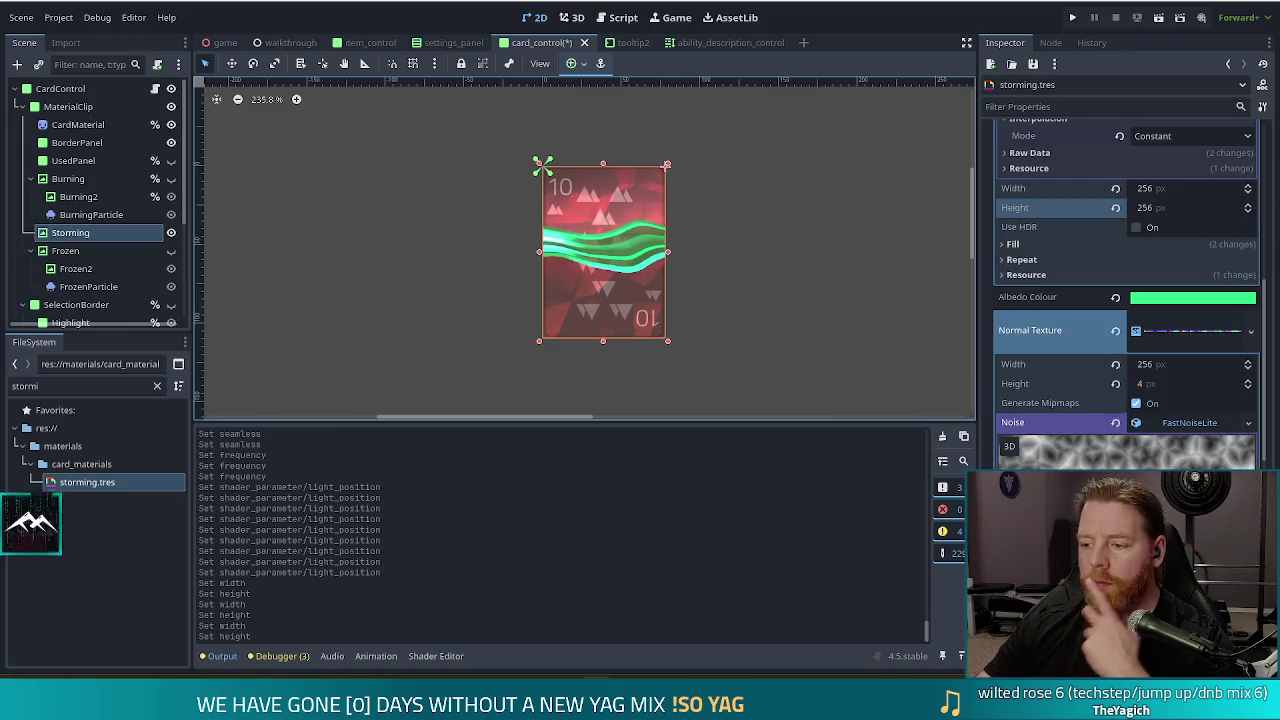
scroll(1131, 408, up, 5)
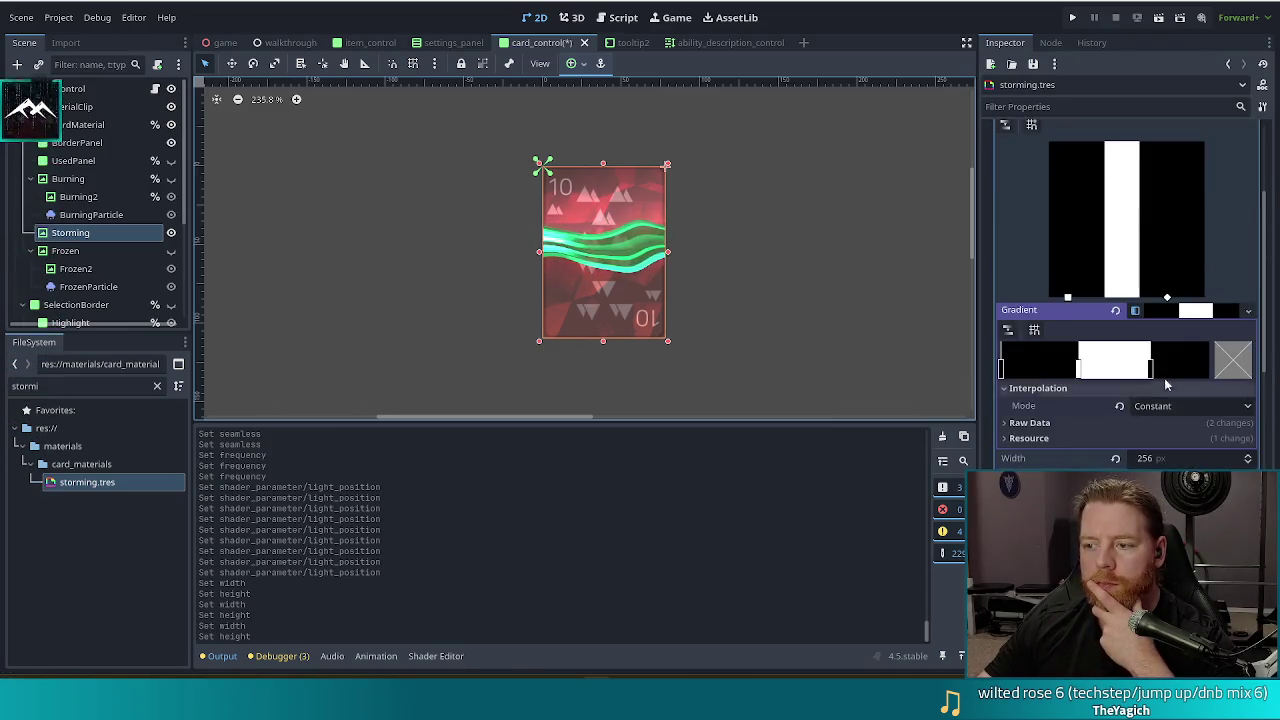
mouse_move(1170, 300)
mouse_down()
mouse_move(1150, 299)
mouse_move(1203, 298)
mouse_move(1150, 300)
mouse_move(1179, 338)
mouse_up()
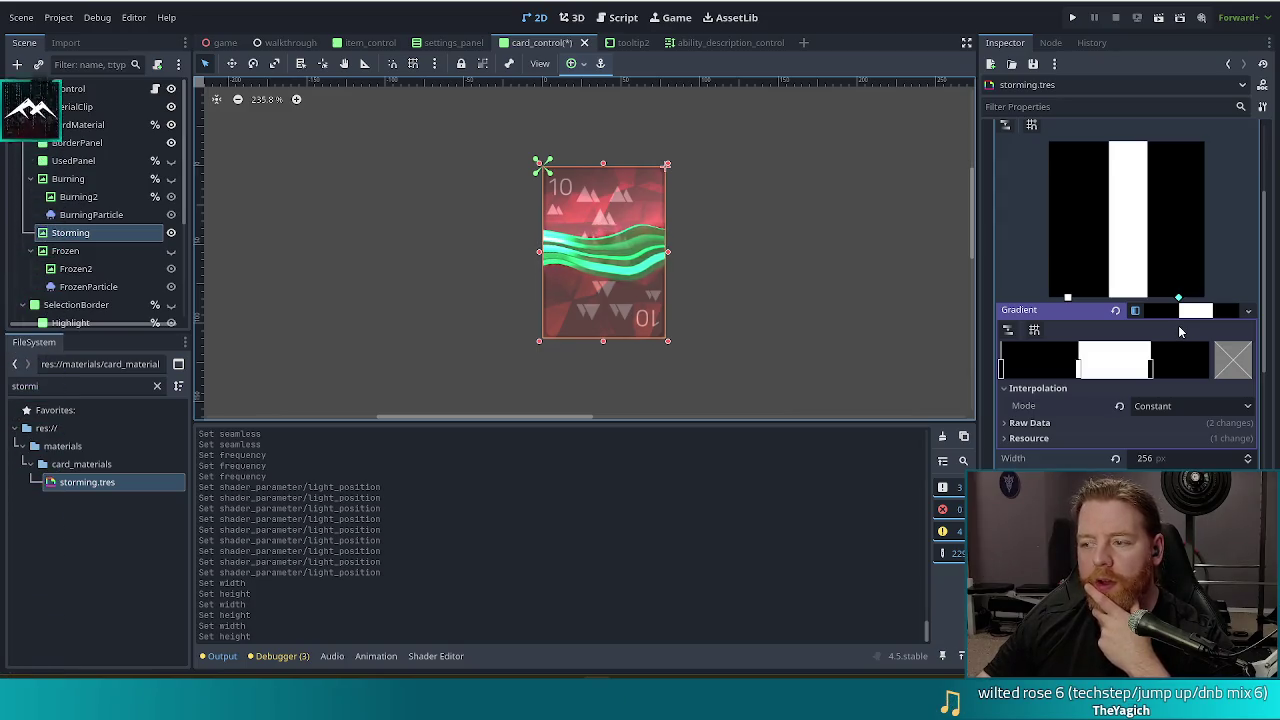
drag(1180, 331, 1180, 331)
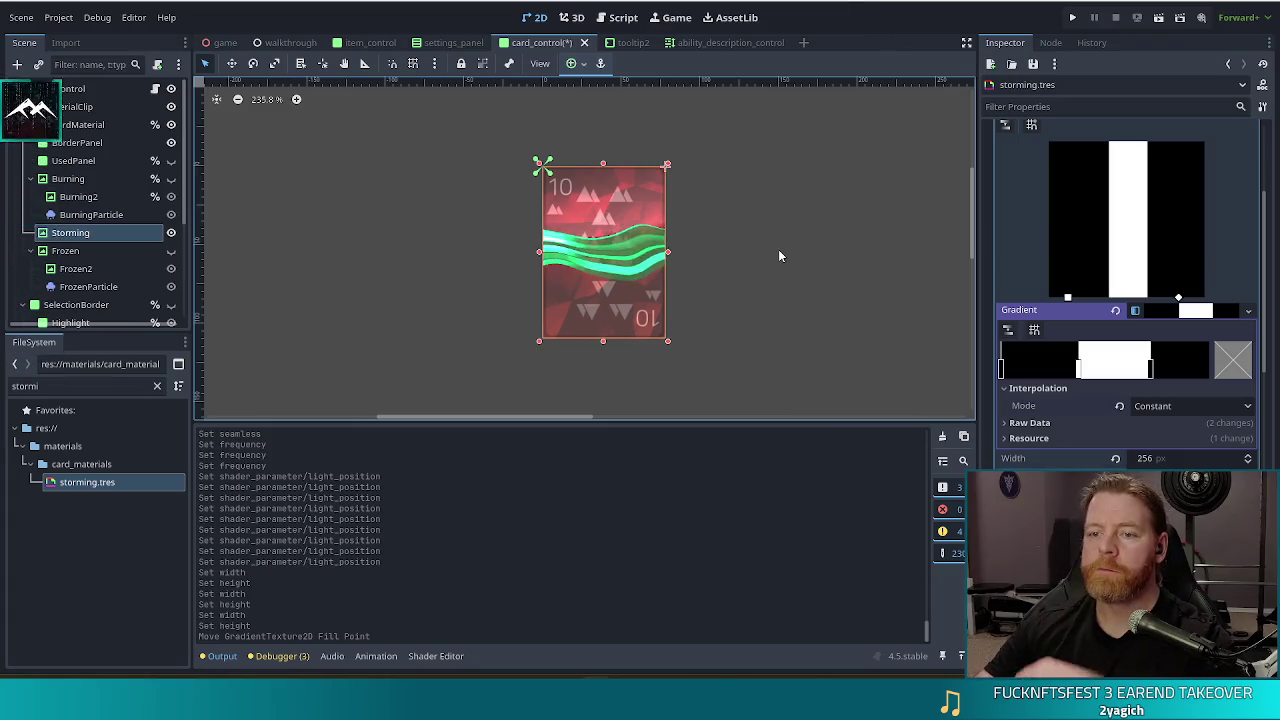
scroll(766, 258, down, 5)
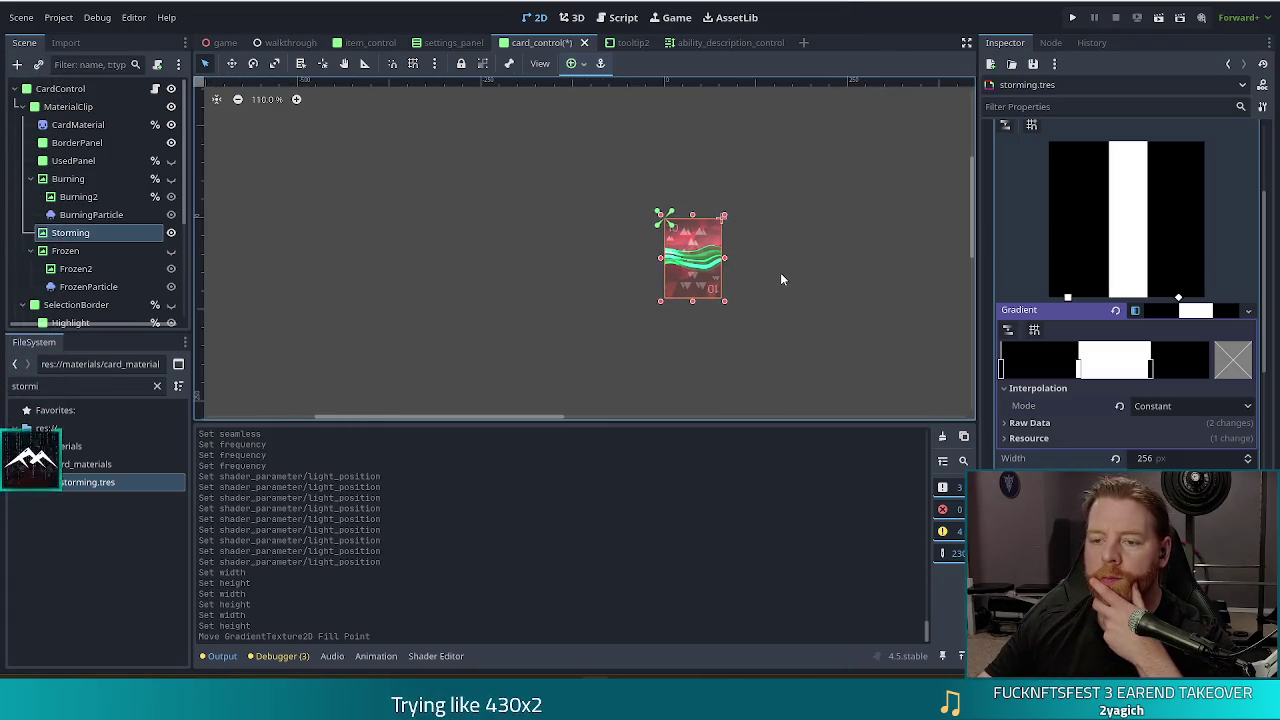
scroll(781, 279, up, 3)
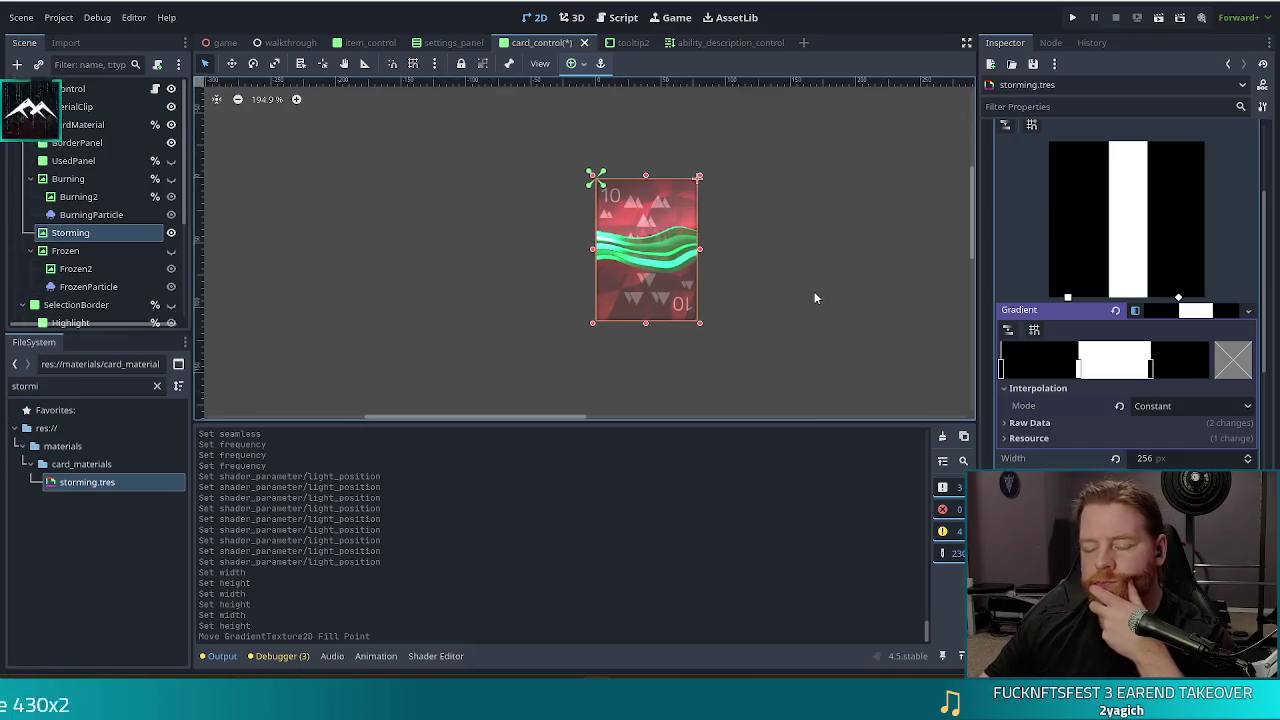
scroll(1180, 290, up, 3)
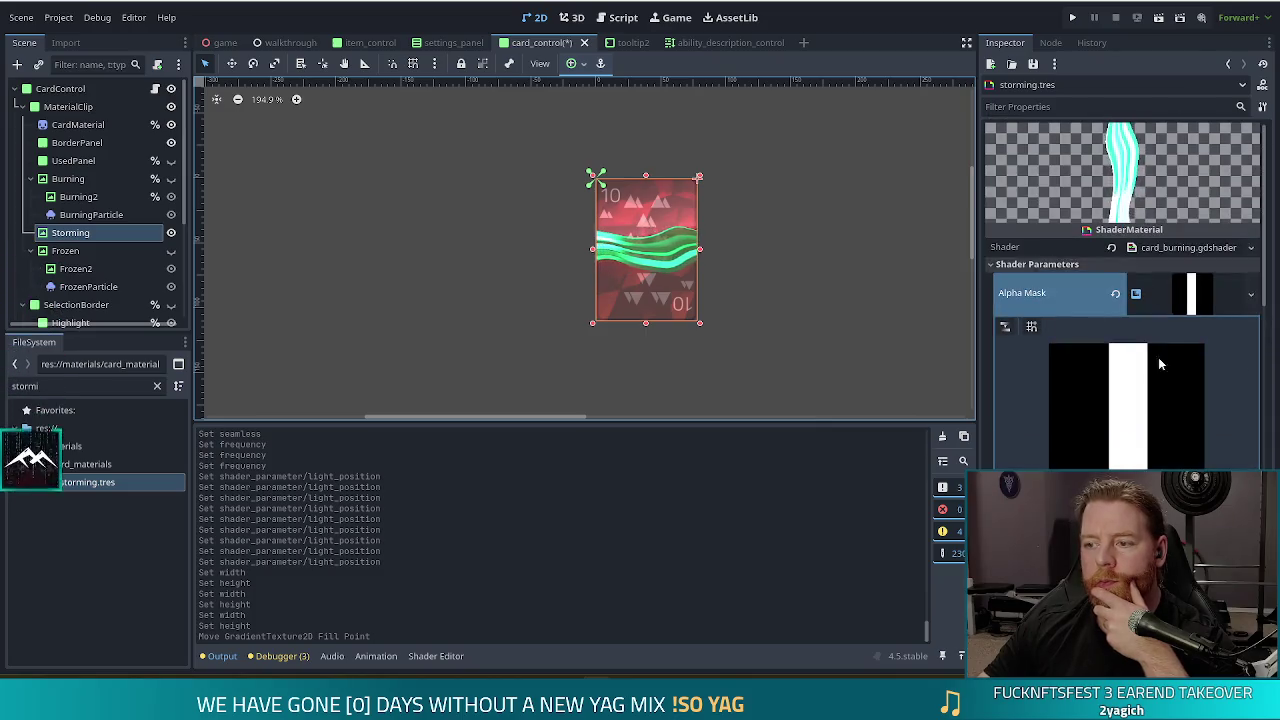
click(1210, 300)
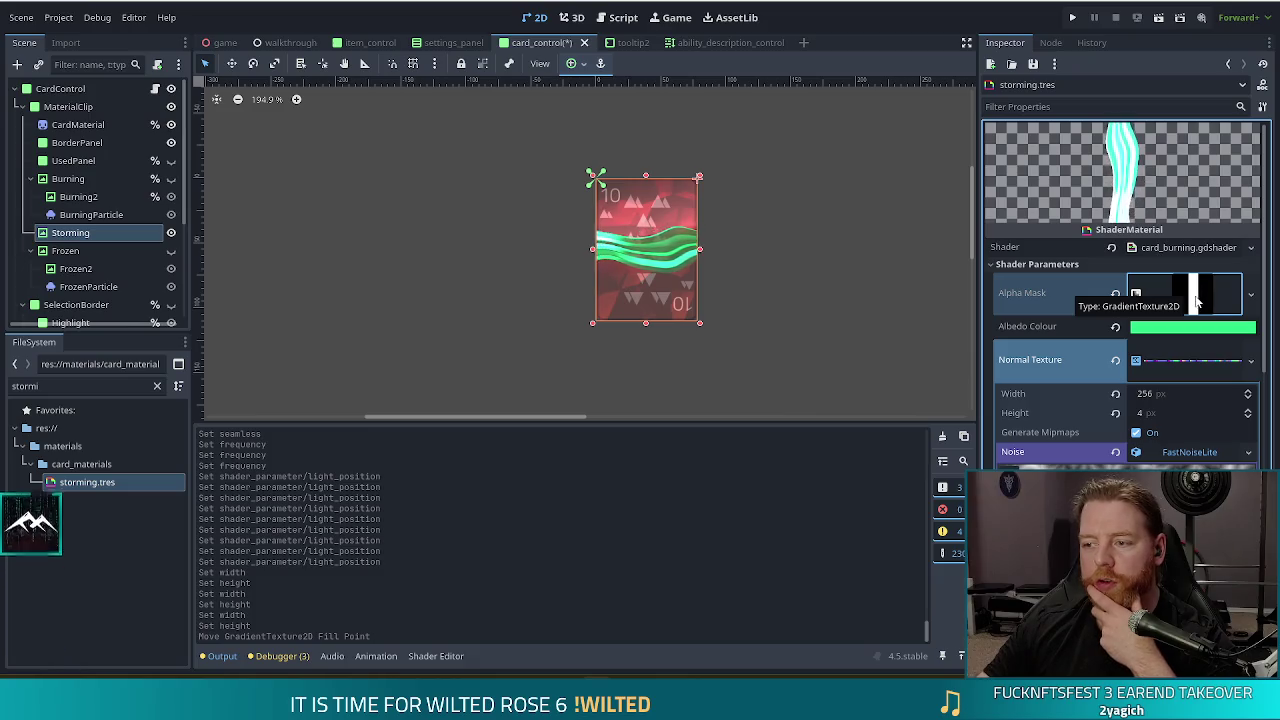
click(1198, 296)
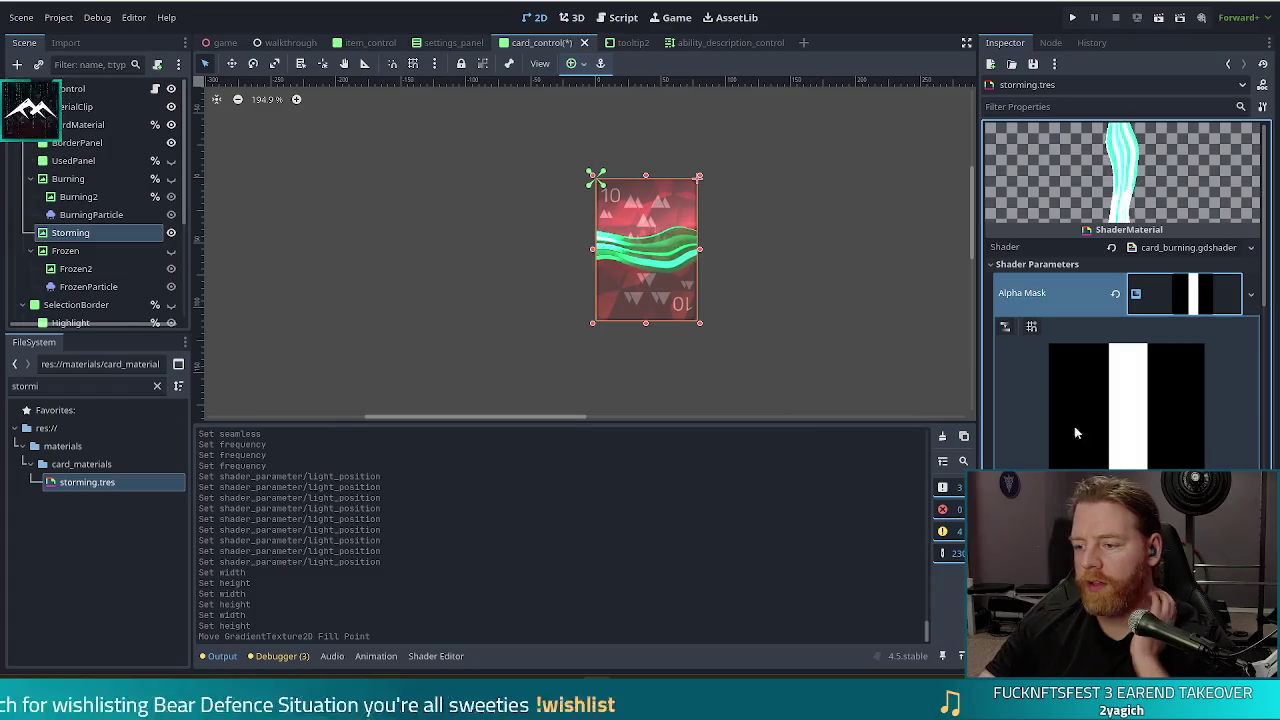
scroll(1078, 438, down, 5)
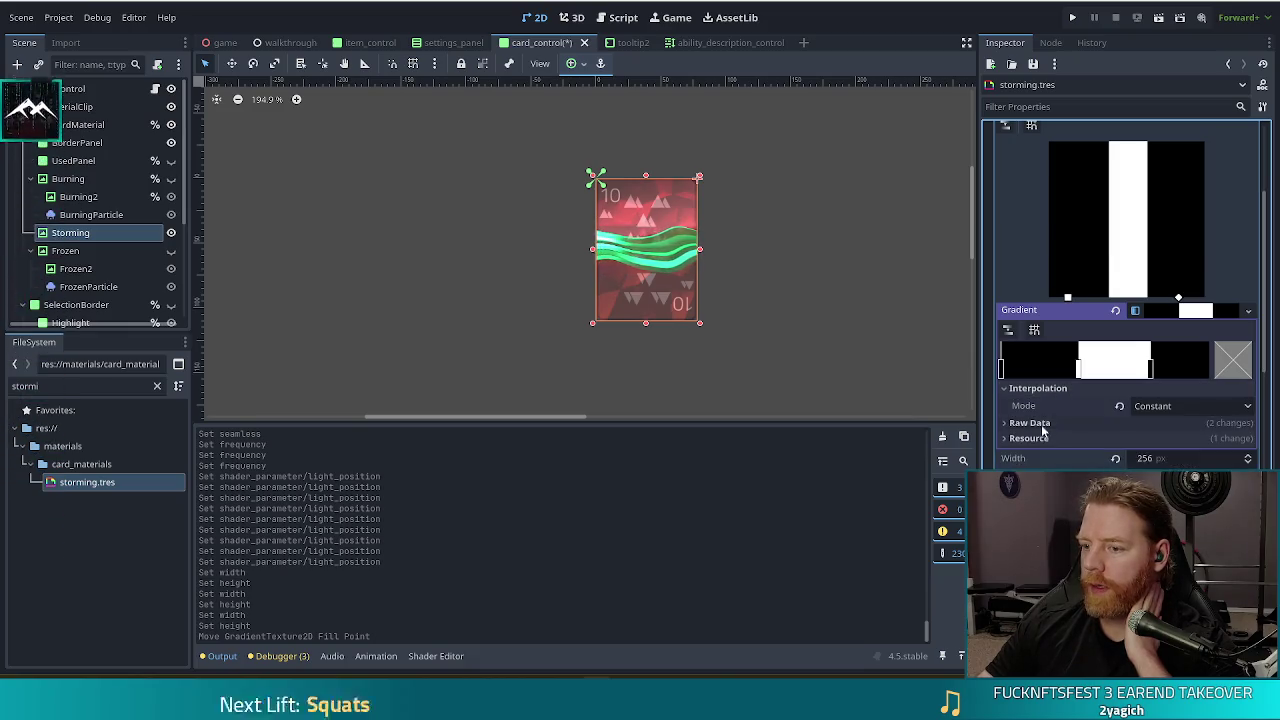
scroll(1050, 420, up, 5)
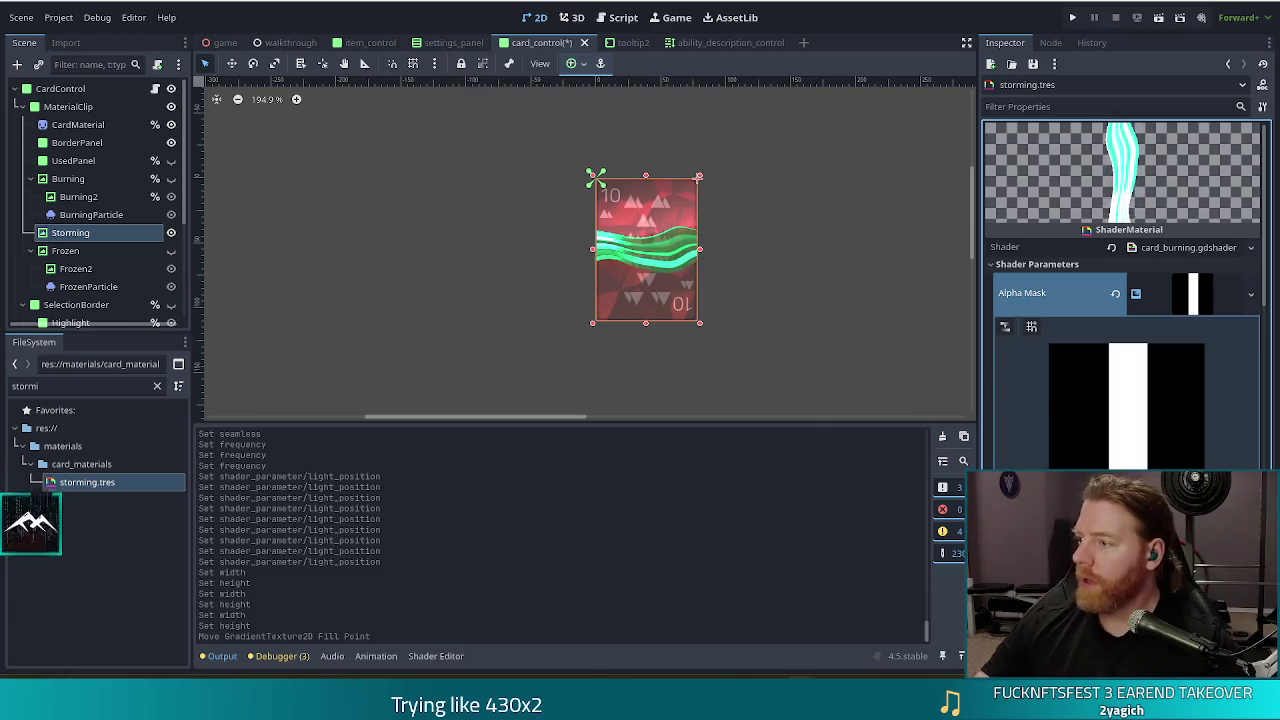
- Change the alpha mask fill from Linear to Square and centre the square fill
scroll(1103, 418, down, 4)
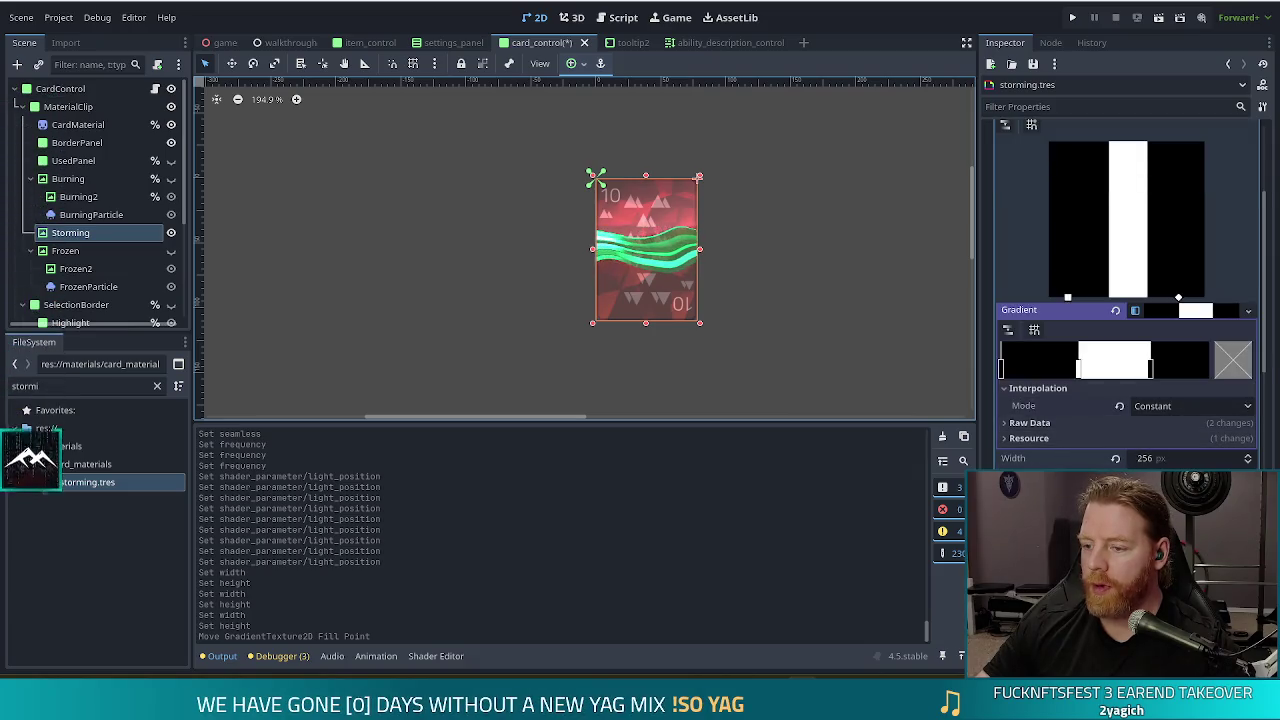
scroll(1150, 440, down, 2)
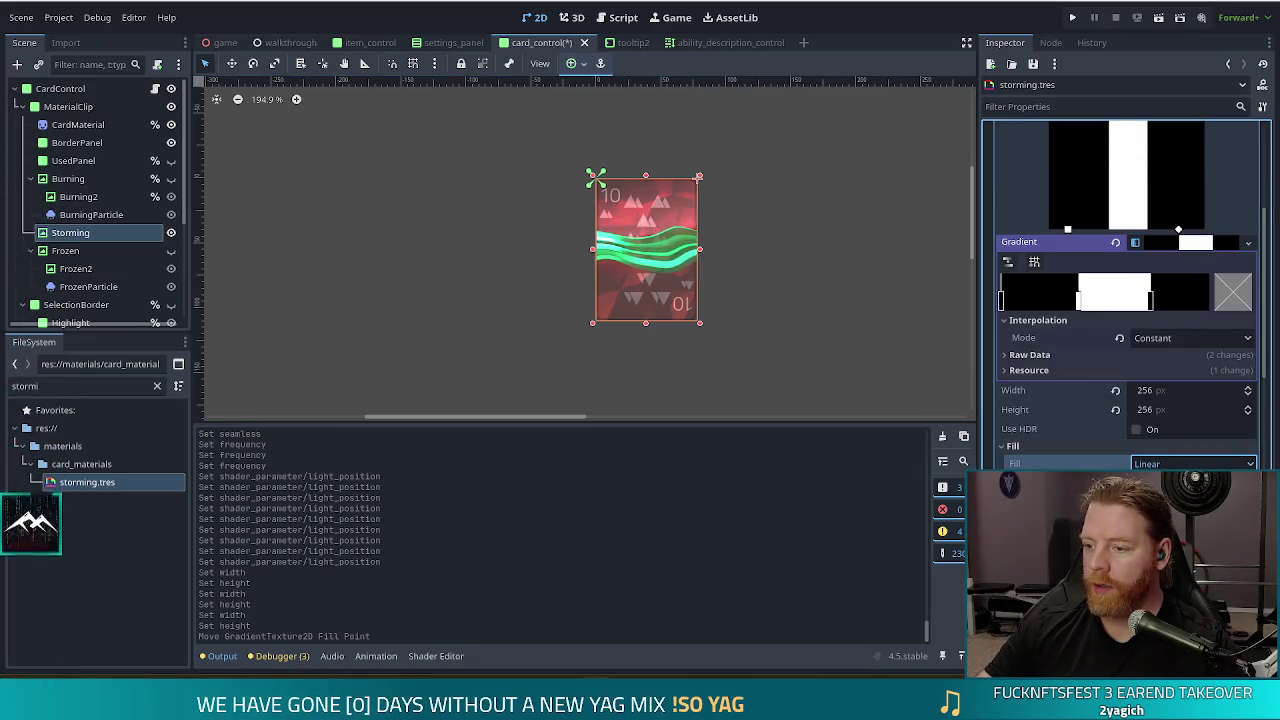
click(1190, 527)
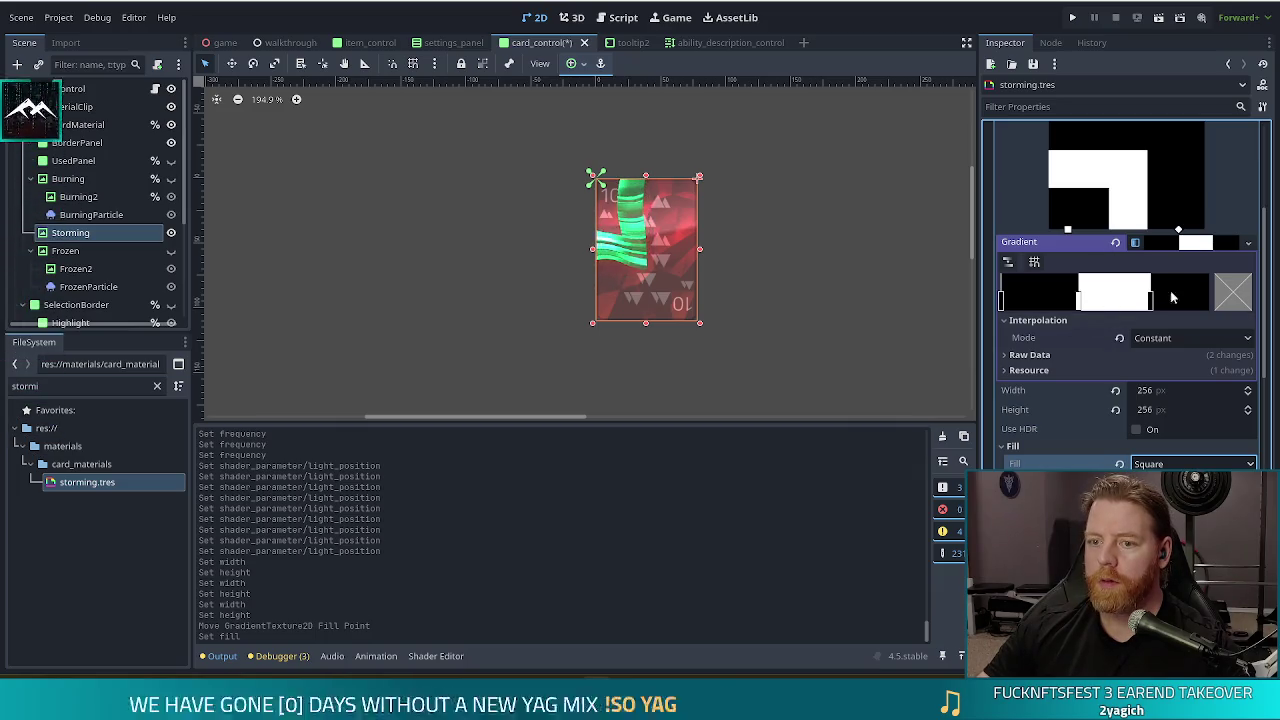
scroll(1100, 300, down, 3)
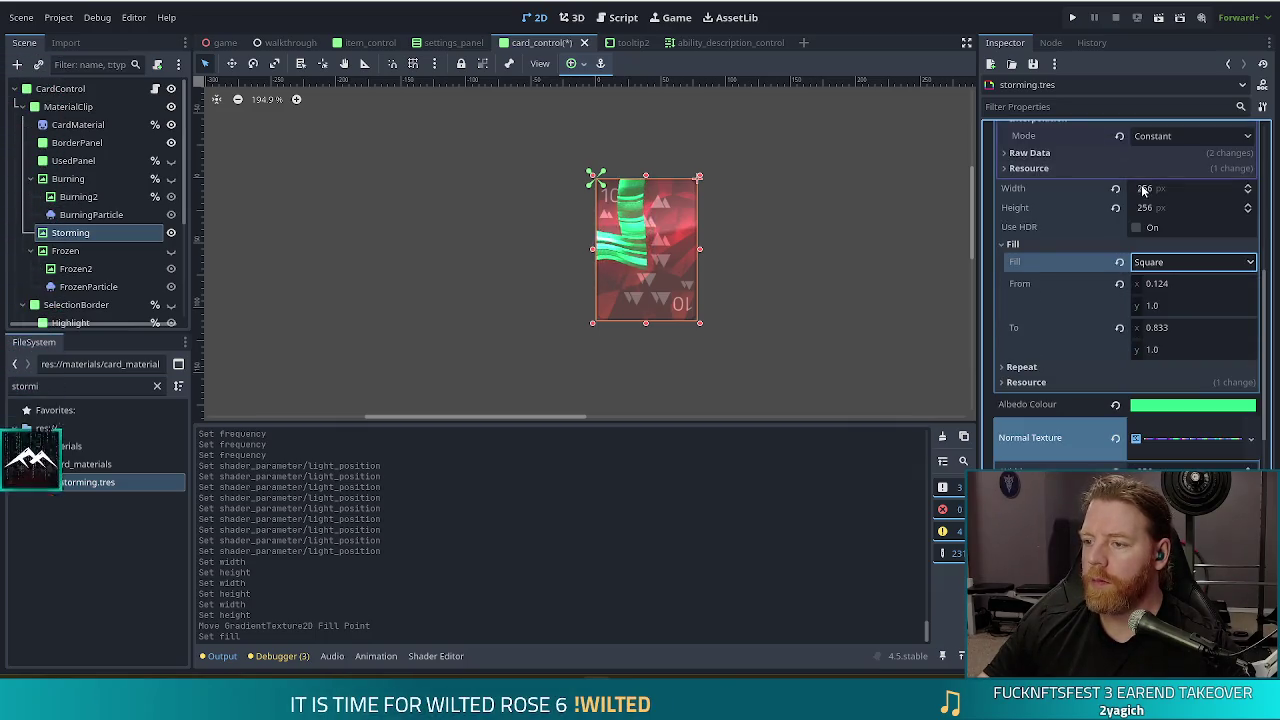
scroll(1083, 312, up, 5)
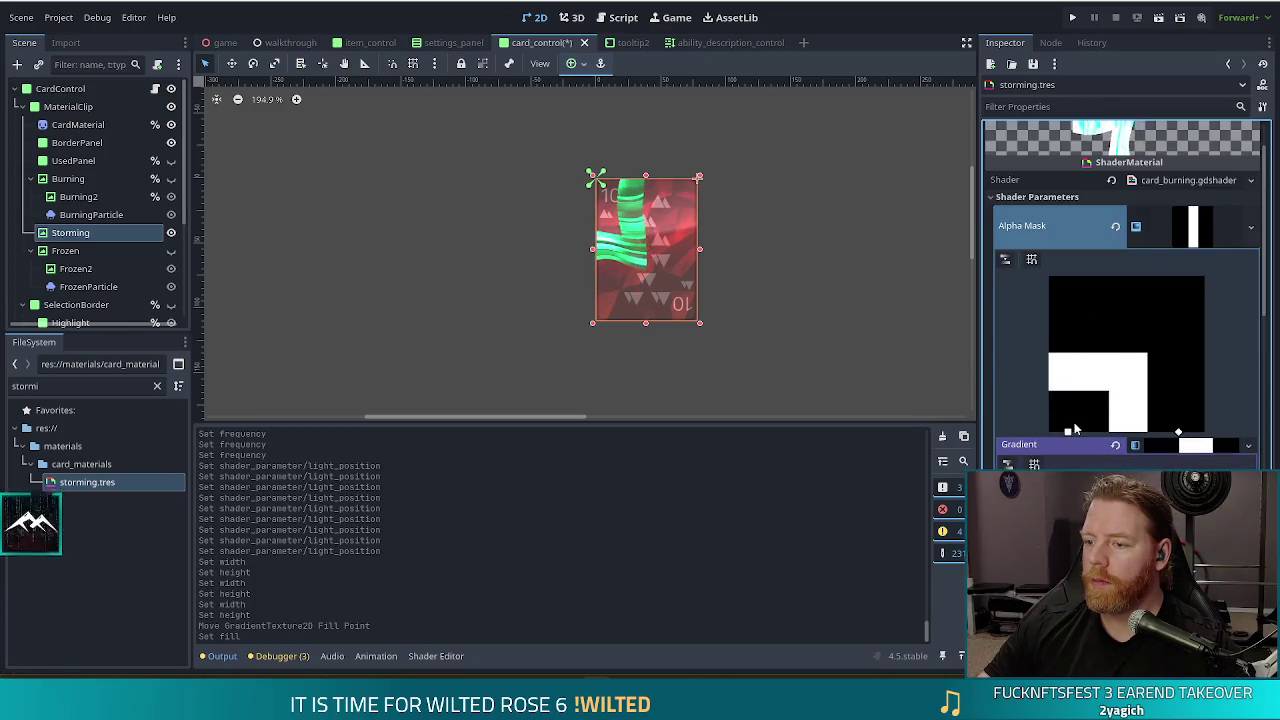
mouse_move(1070, 434)
mouse_down()
mouse_move(1108, 382)
mouse_move(1133, 401)
mouse_up()
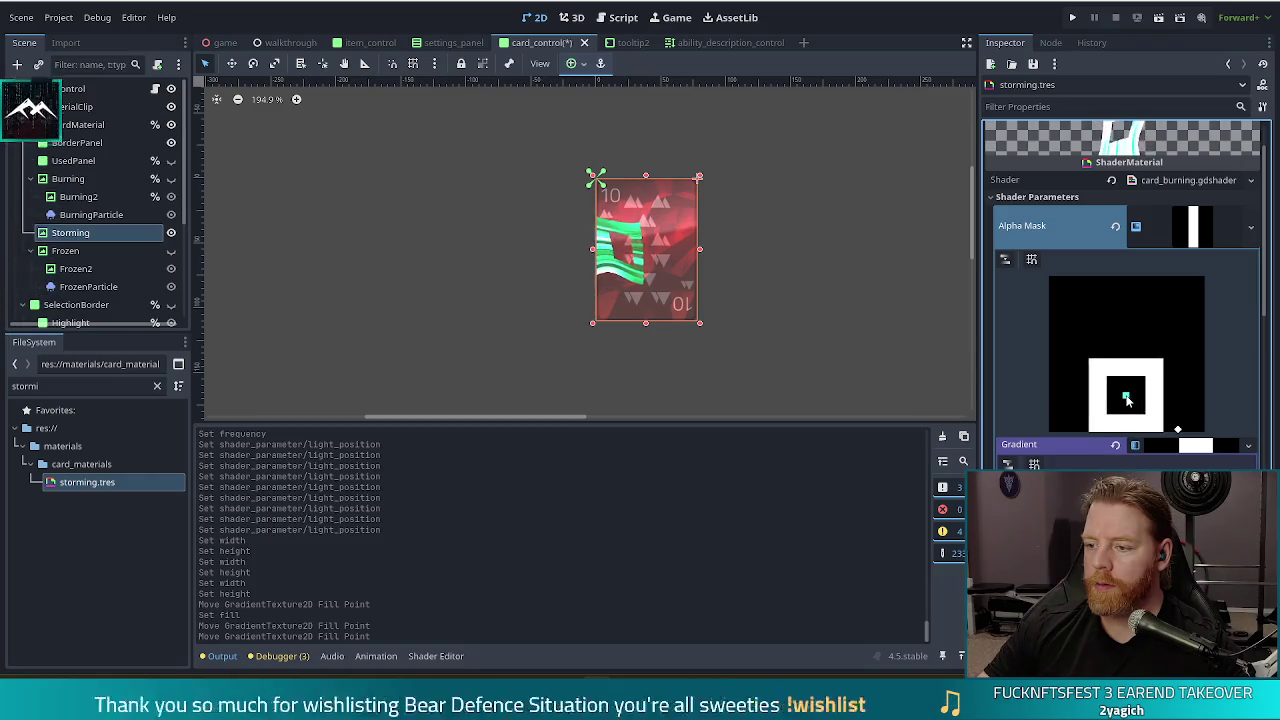
- Delete a gradient point and soften the mask's white square, moving it lower and smaller
drag(1127, 400, 1127, 396)
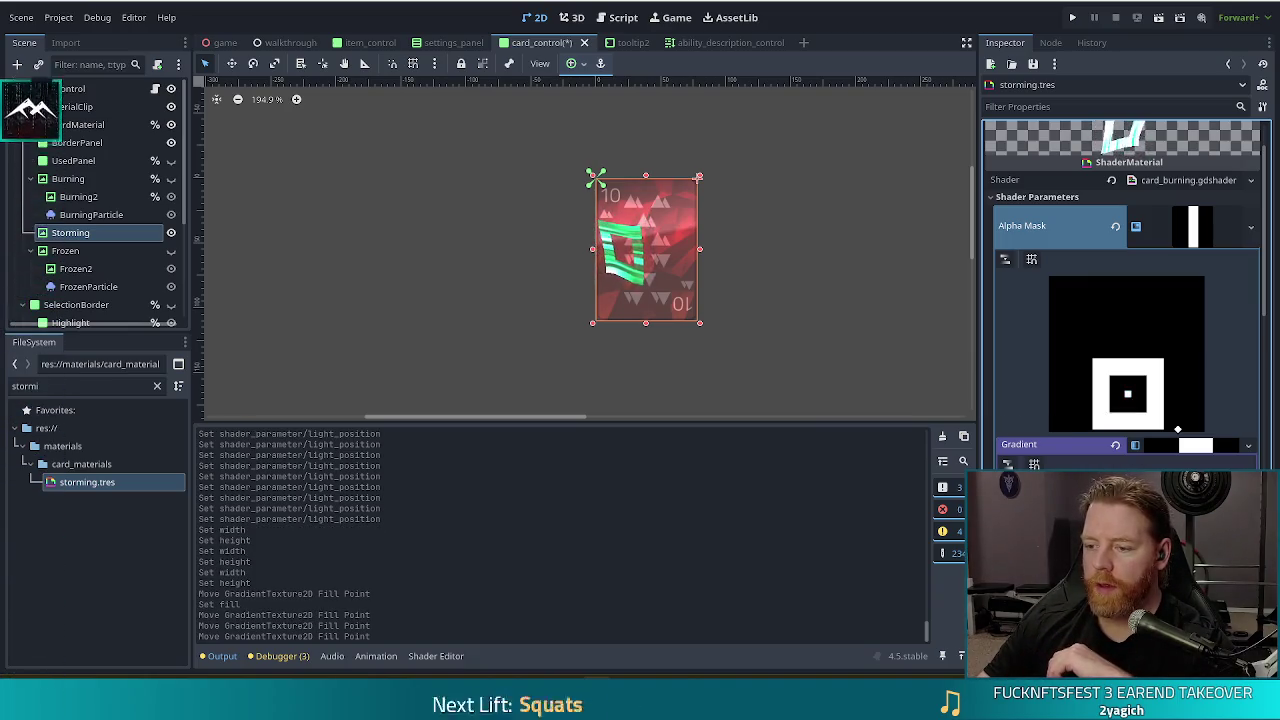
key(Delete)
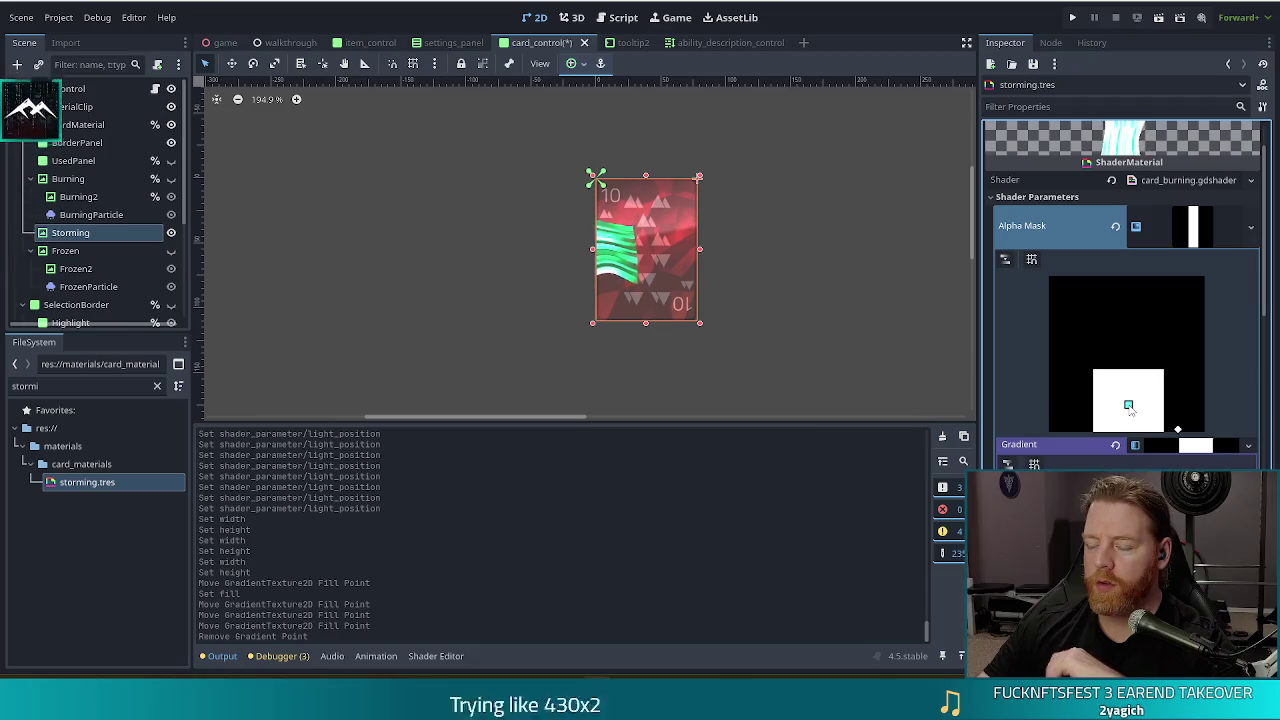
click(1128, 405)
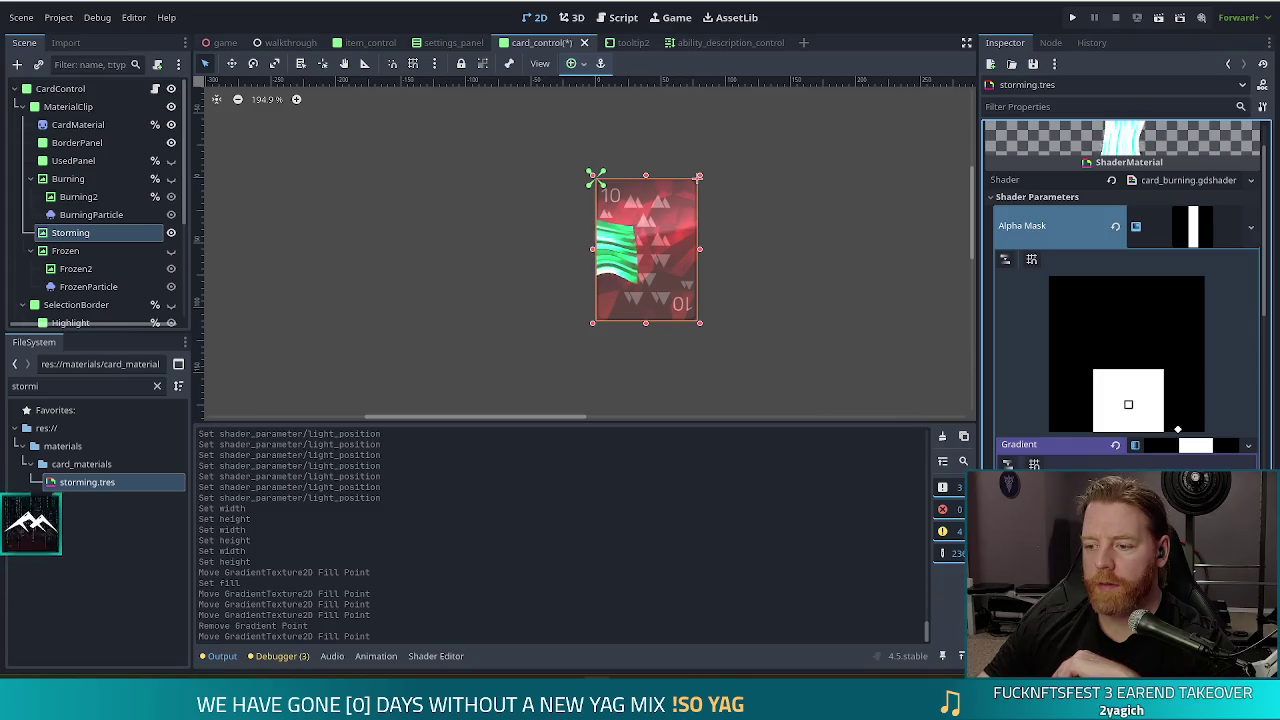
click(1128, 405)
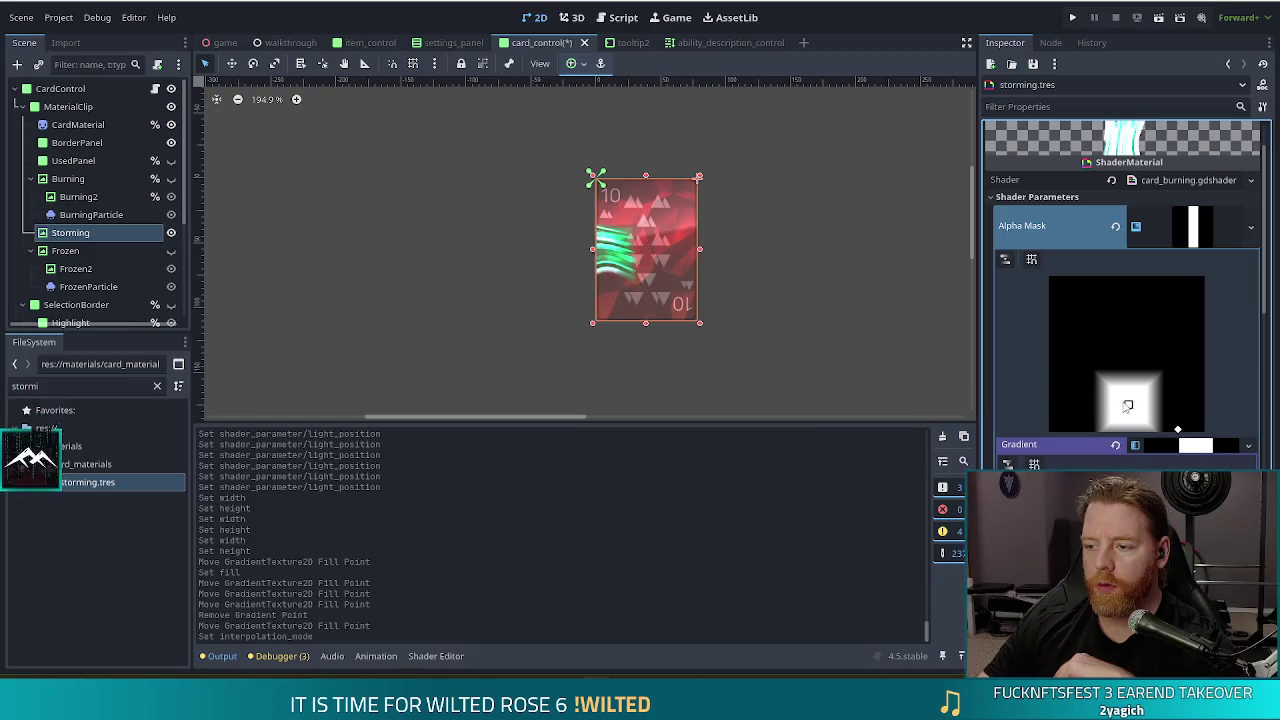
drag(1128, 406, 1130, 422)
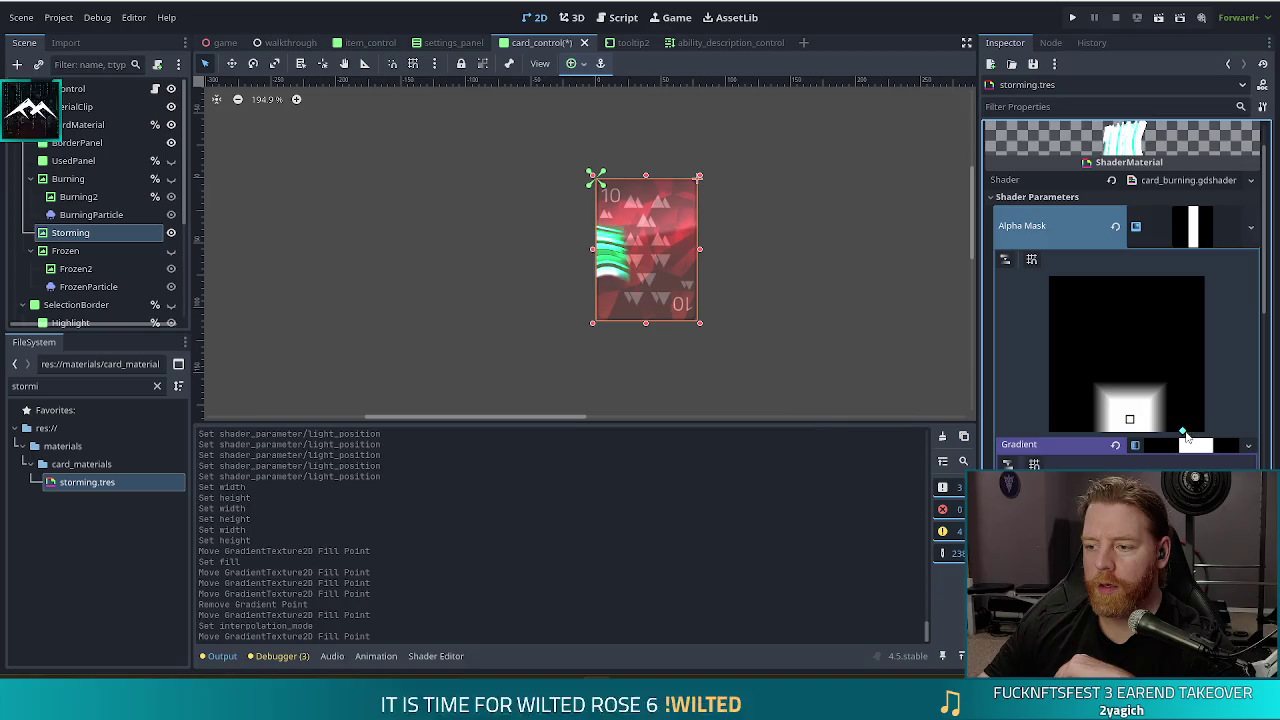
mouse_move(1183, 433)
mouse_down()
mouse_move(1204, 431)
mouse_move(1130, 417)
mouse_up()
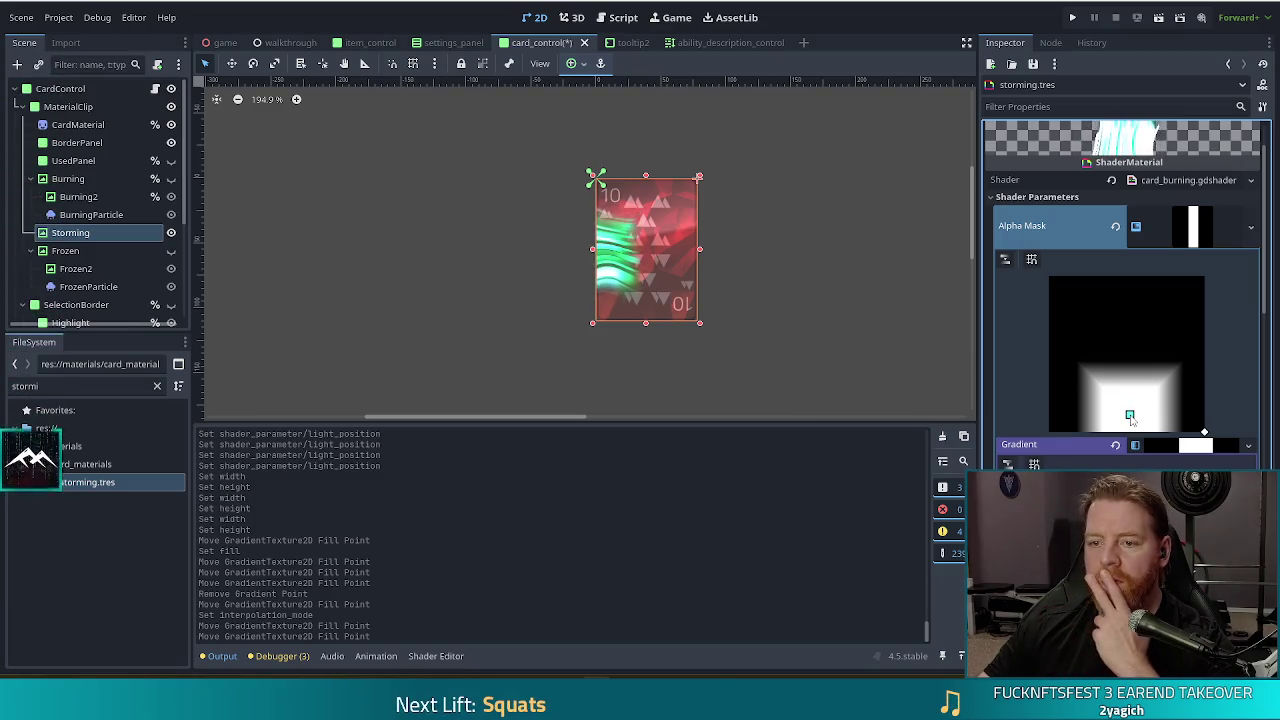
drag(1130, 417, 1130, 427)
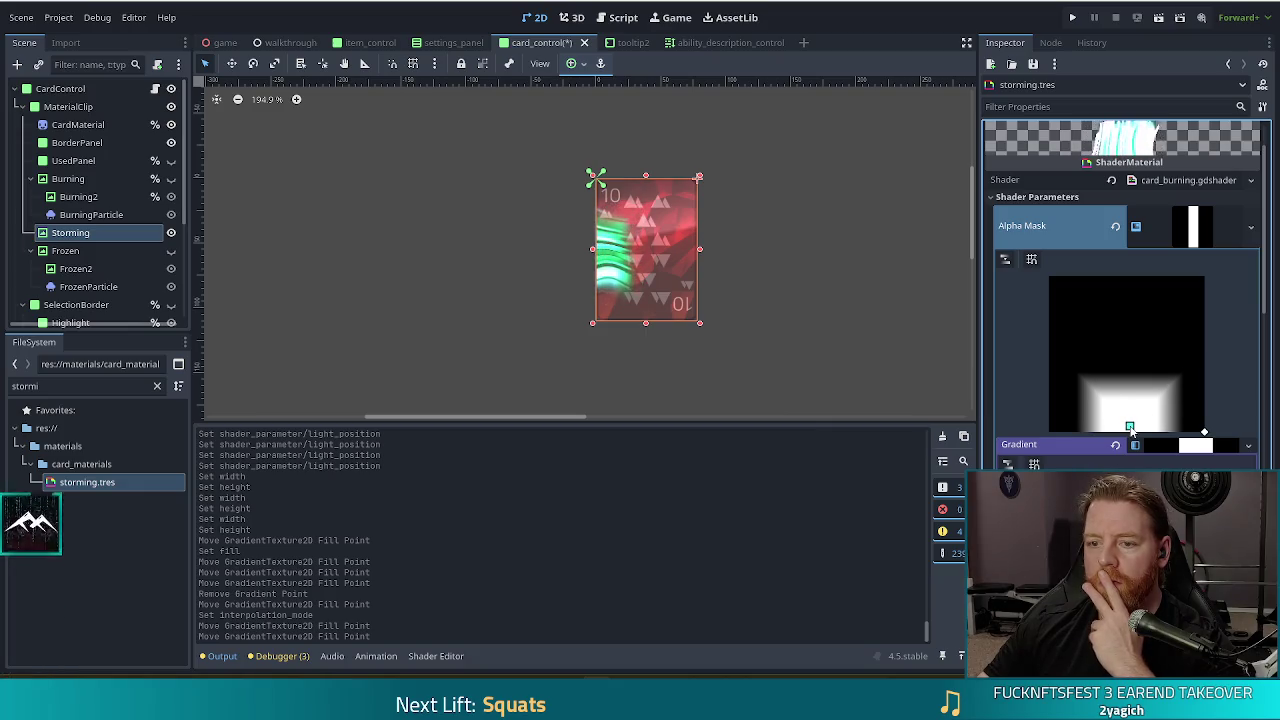
scroll(1130, 427, down, 3)
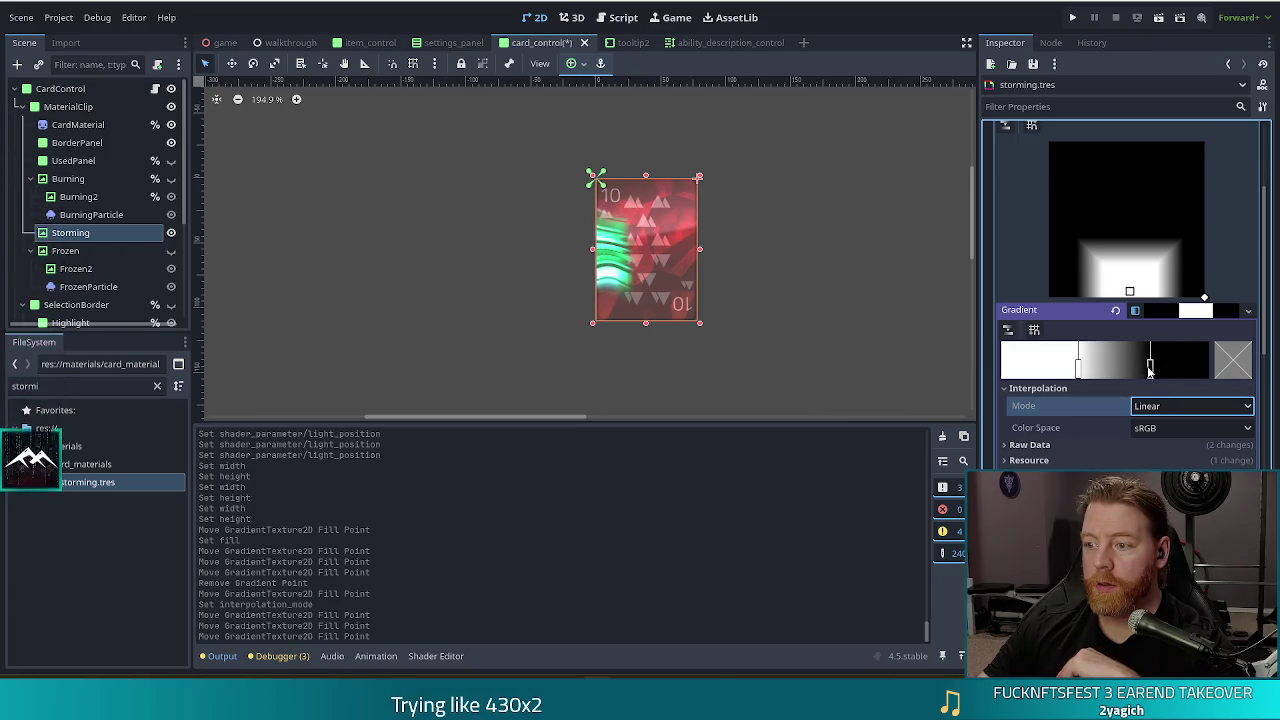
- Shift a stop on the mask's gradient ramp to broaden the soft white-to-black fade
mouse_move(1076, 368)
mouse_down()
mouse_move(1110, 368)
mouse_move(1076, 368)
mouse_up()
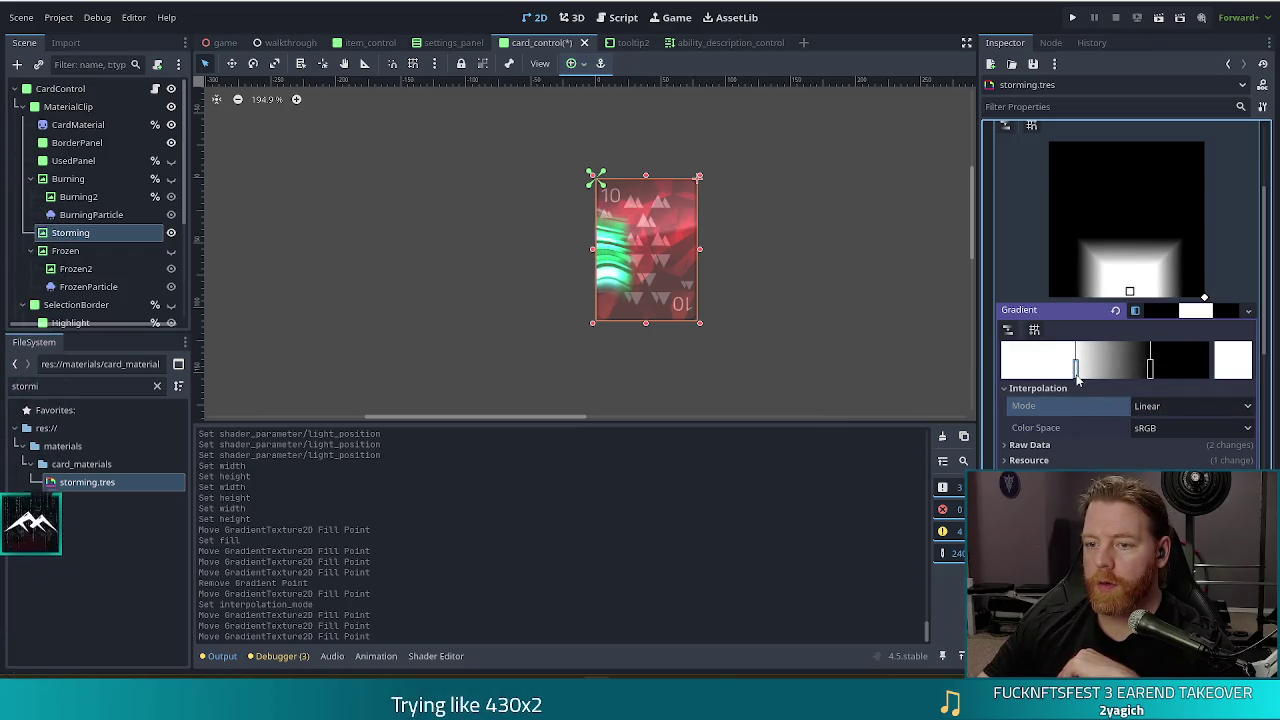
scroll(1155, 366, up, 3)
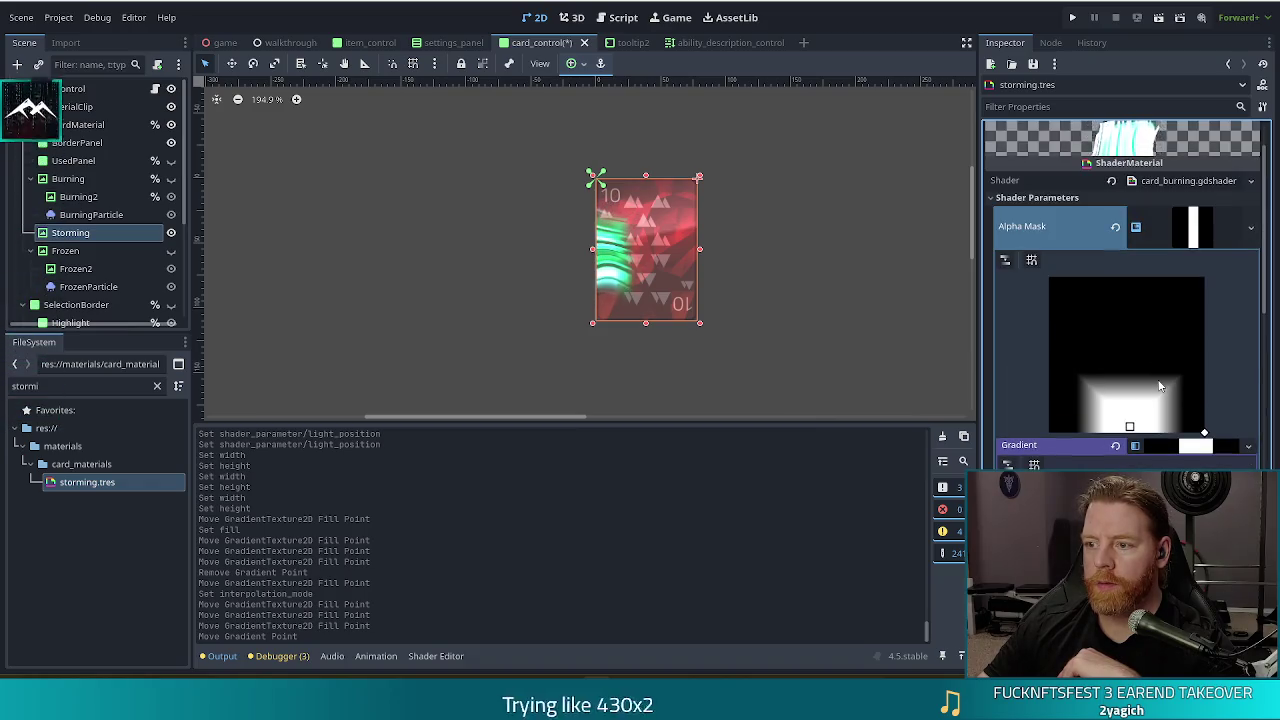
scroll(1170, 370, down, 6)
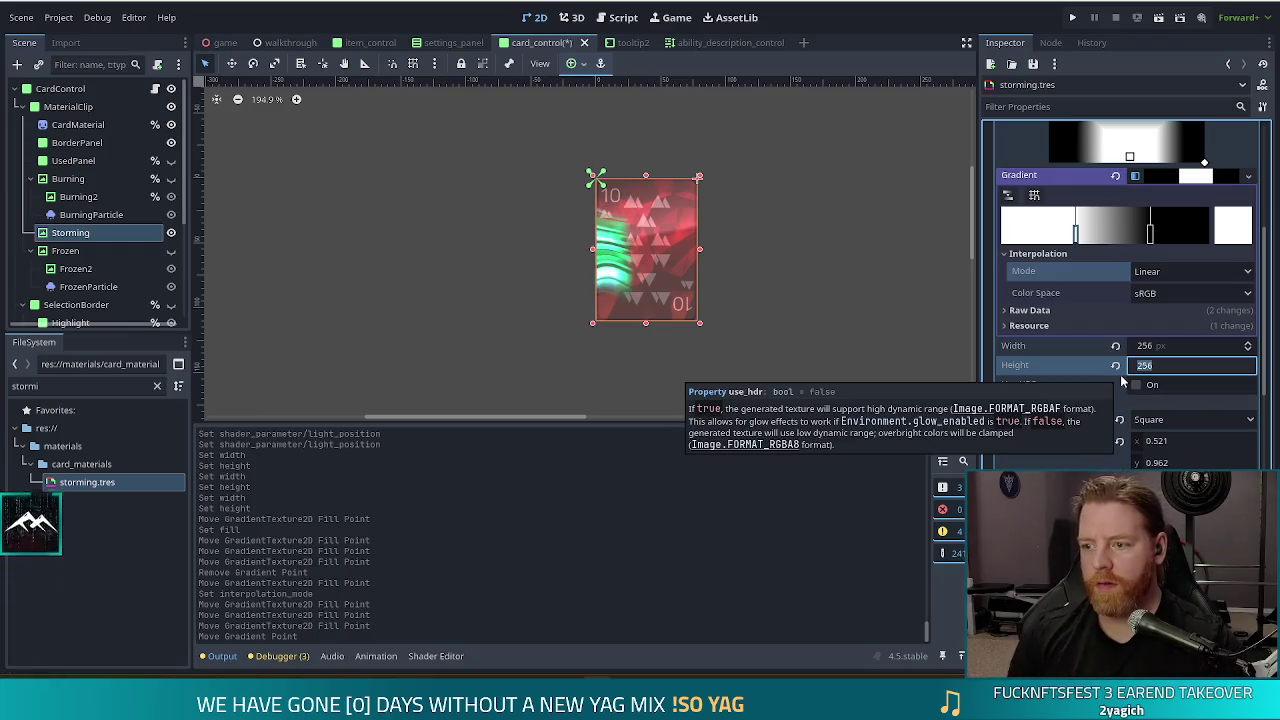
text(128)
key(Return)
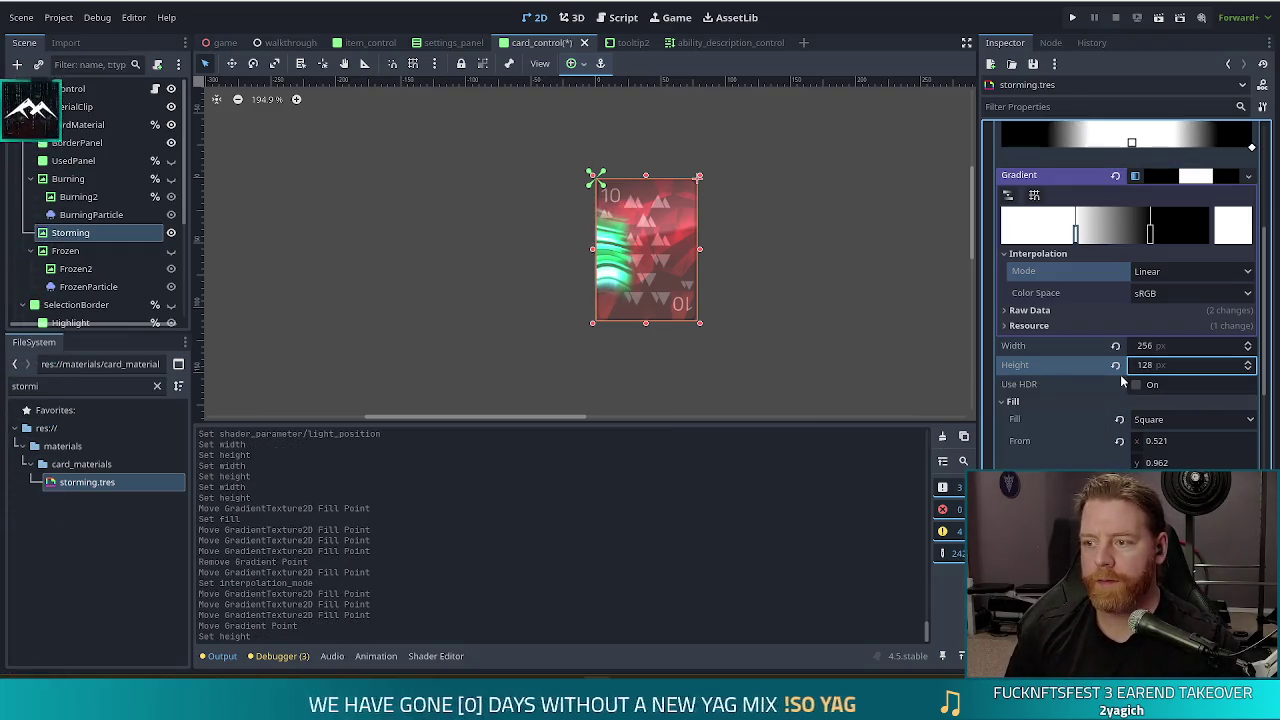
key(Return)
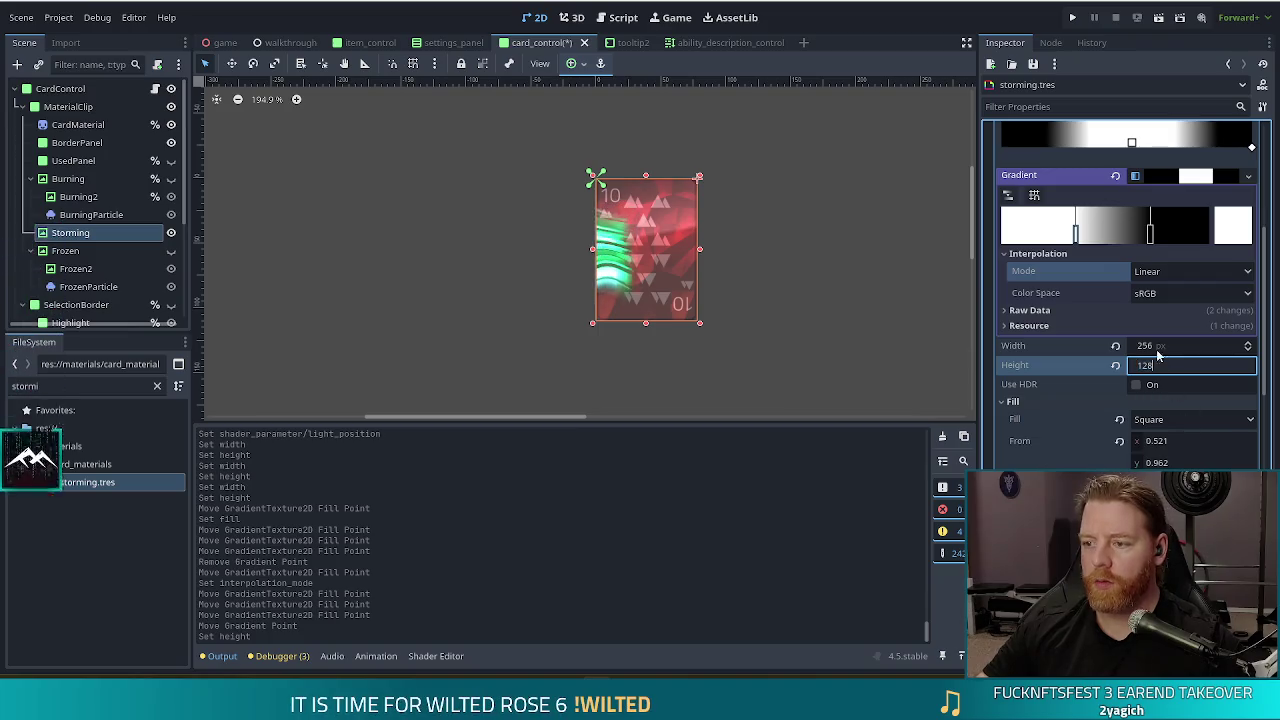
click(1145, 346)
text(512)
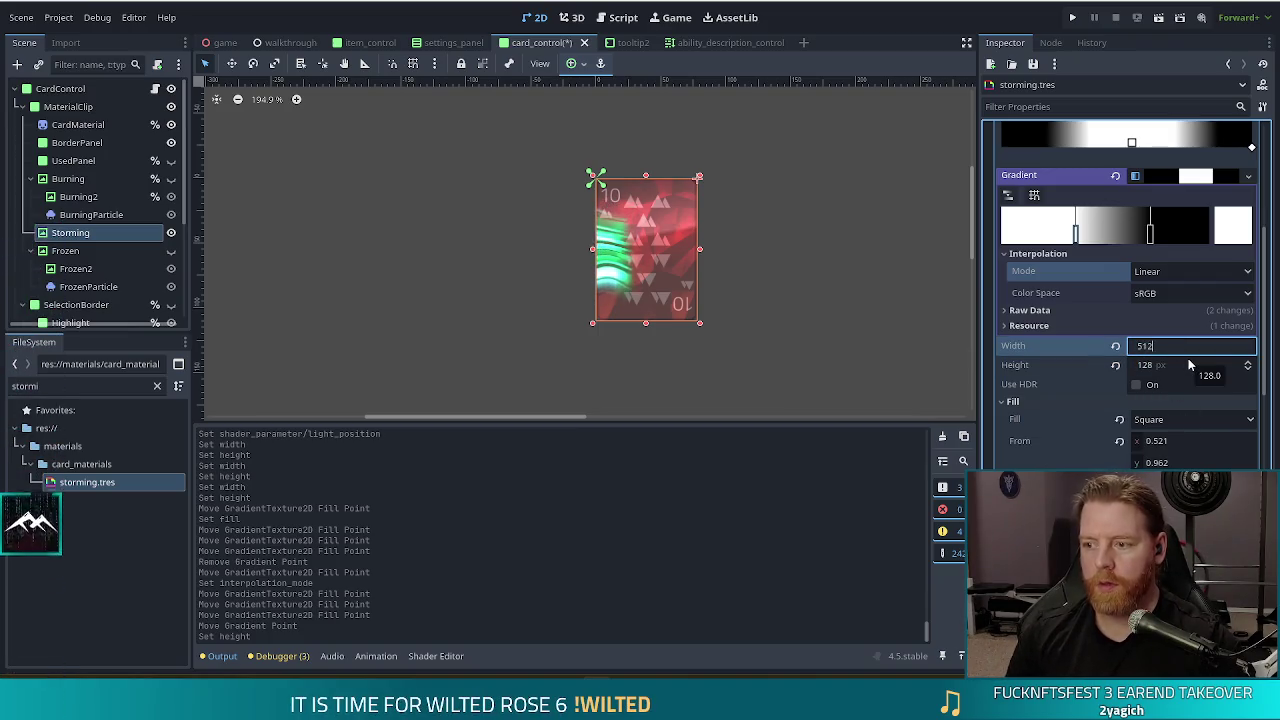
key(Return)
click(1173, 346)
text(1)
key(Return)
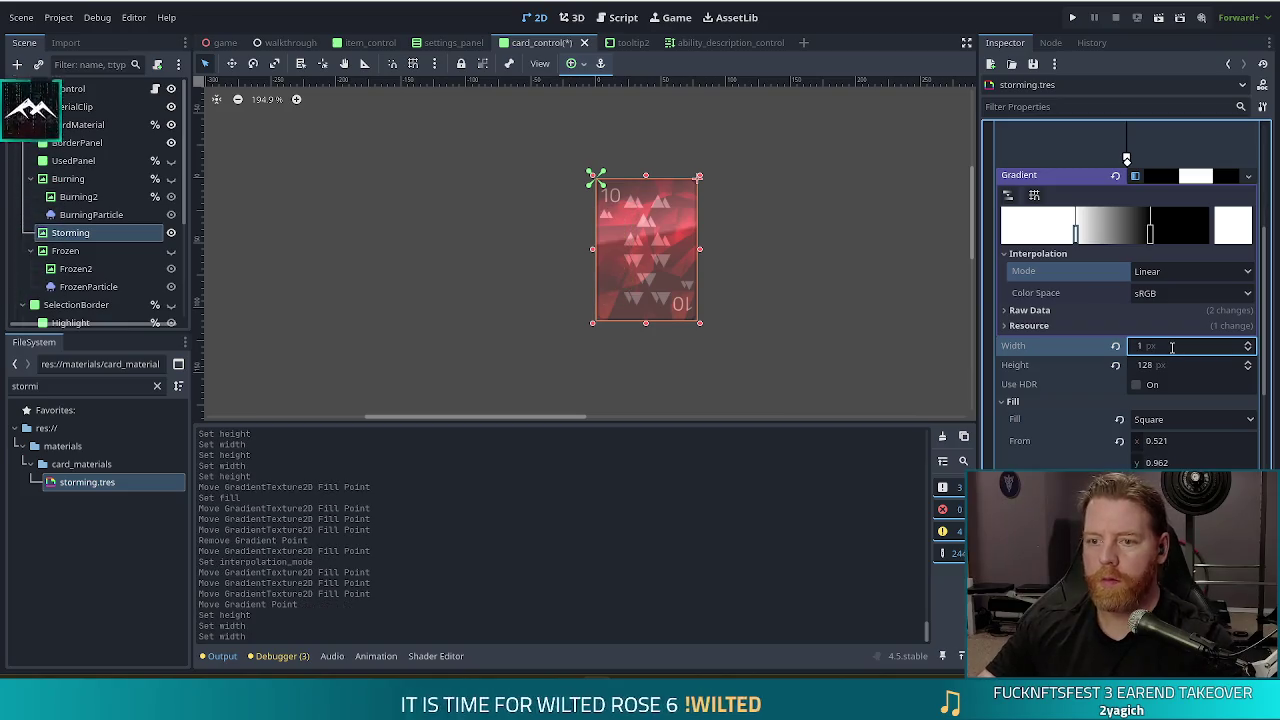
click(1178, 341)
key(Return)
text(2)
key(Return)
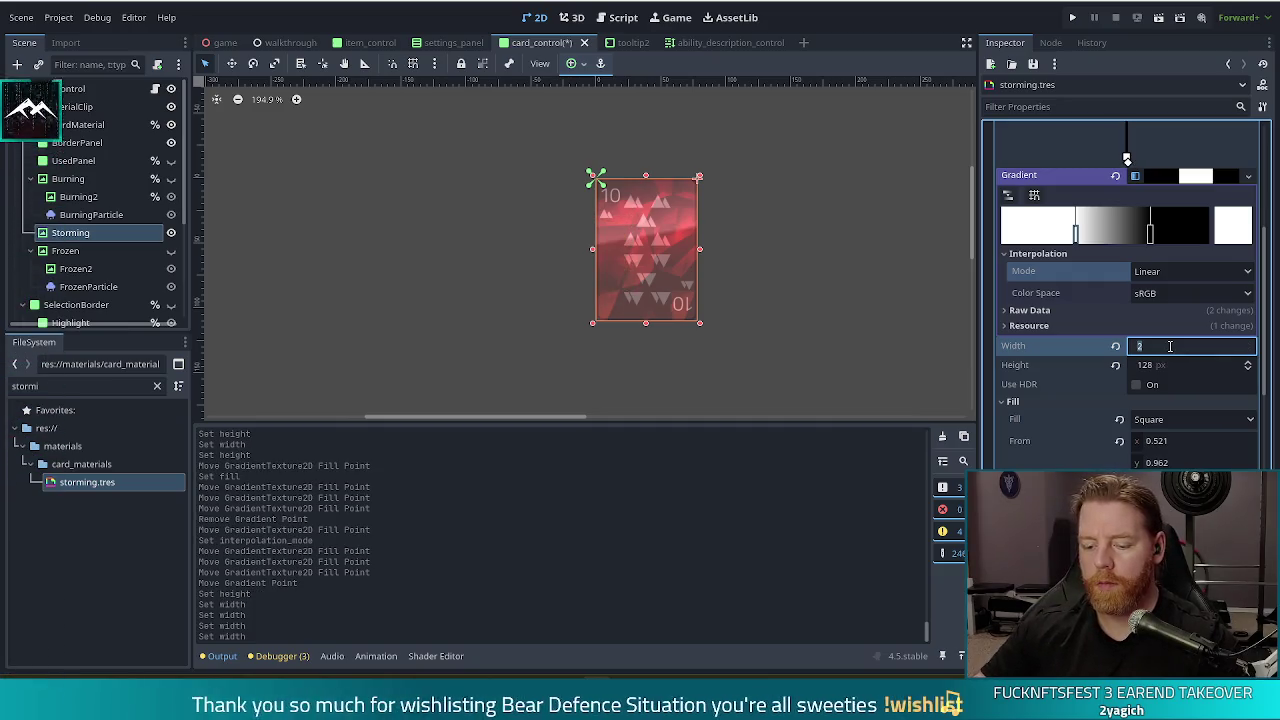
text(8)
key(Return)
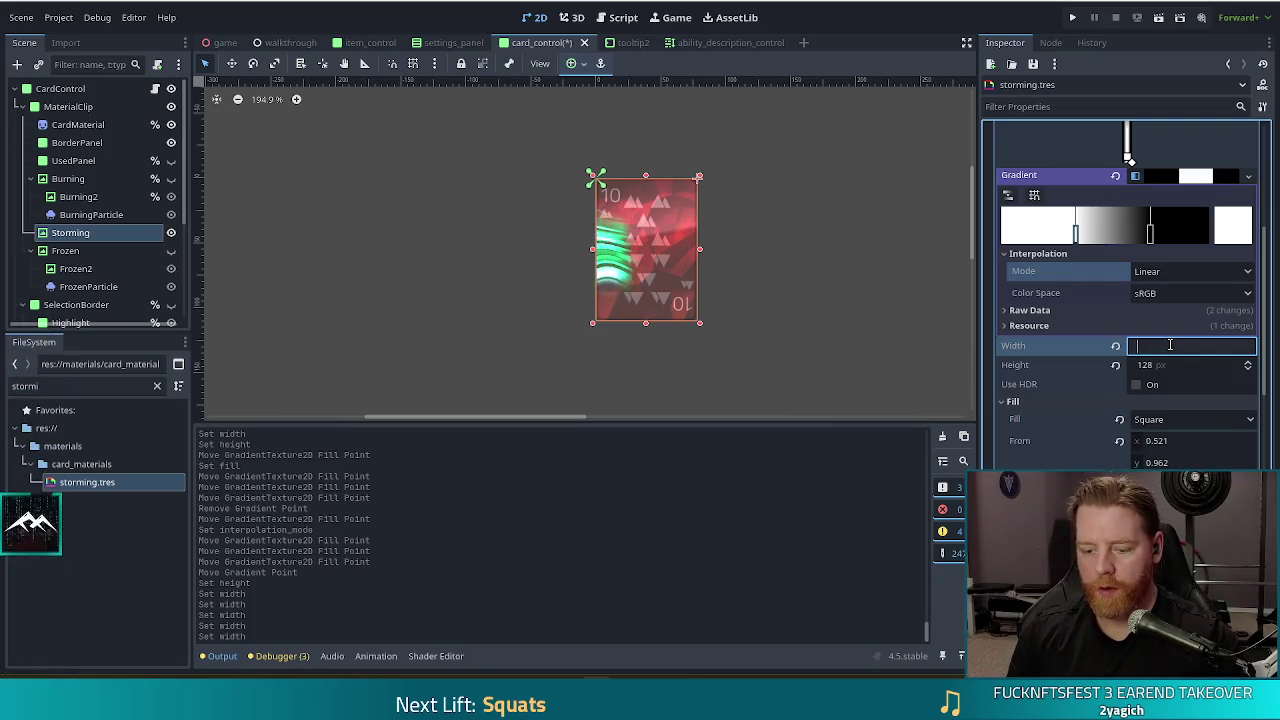
key(BackSpace)
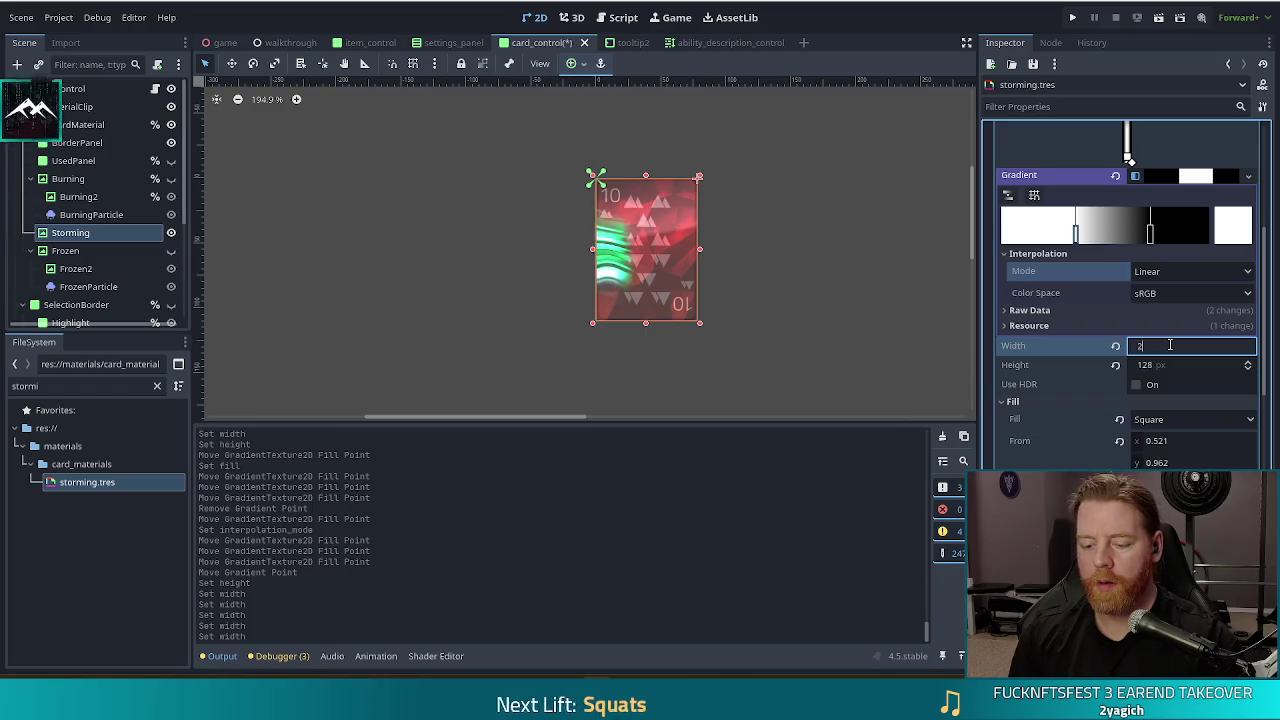
text(56)
key(Return)
click(1165, 366)
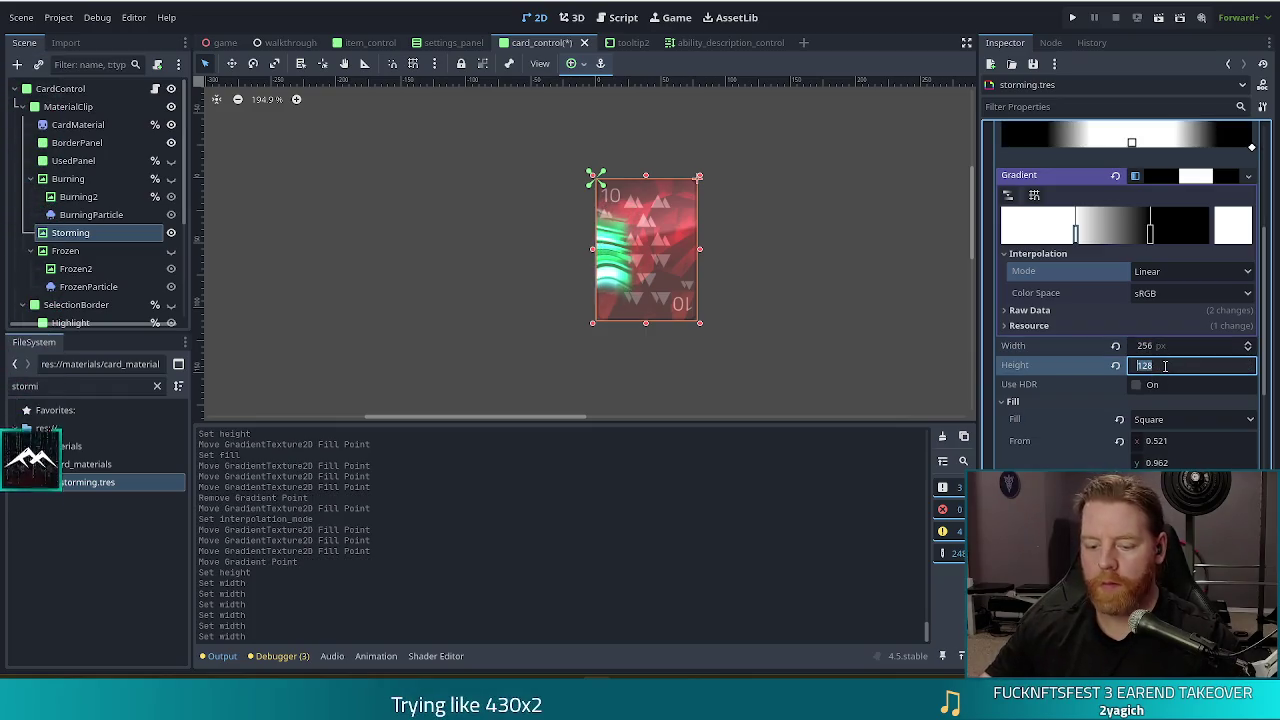
text(256)
key(Return)
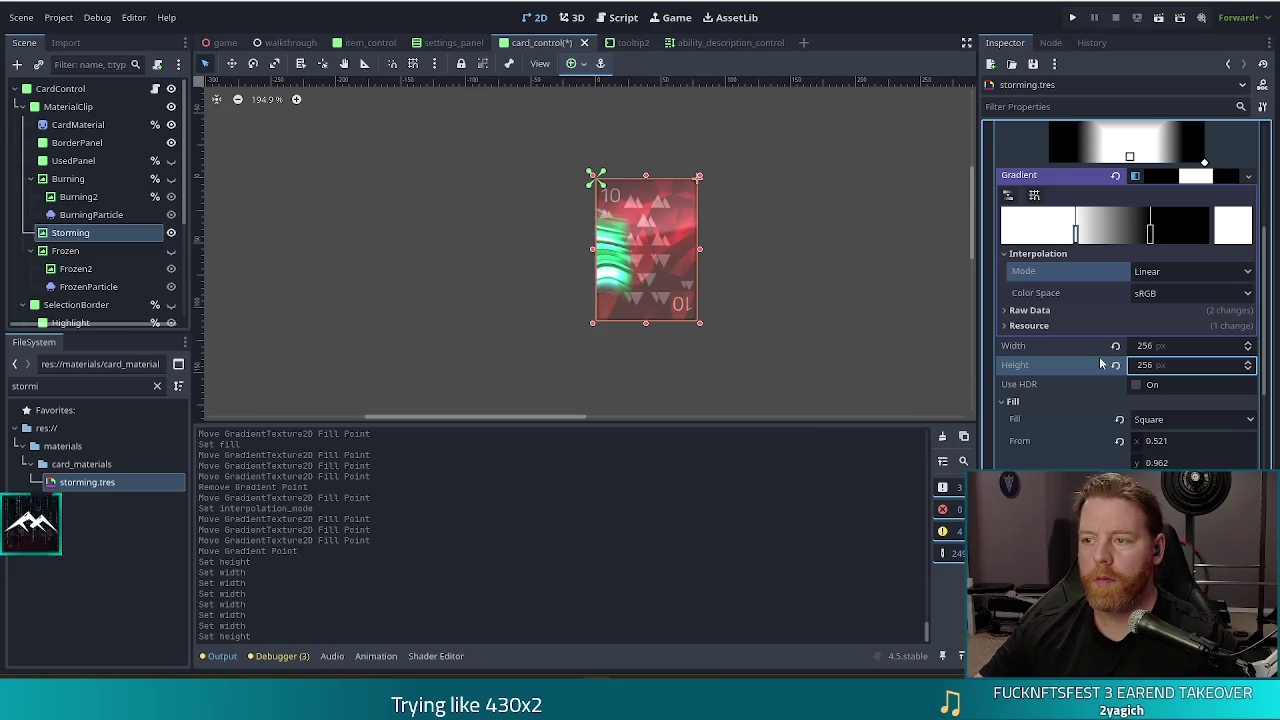
scroll(1102, 350, up, 5)
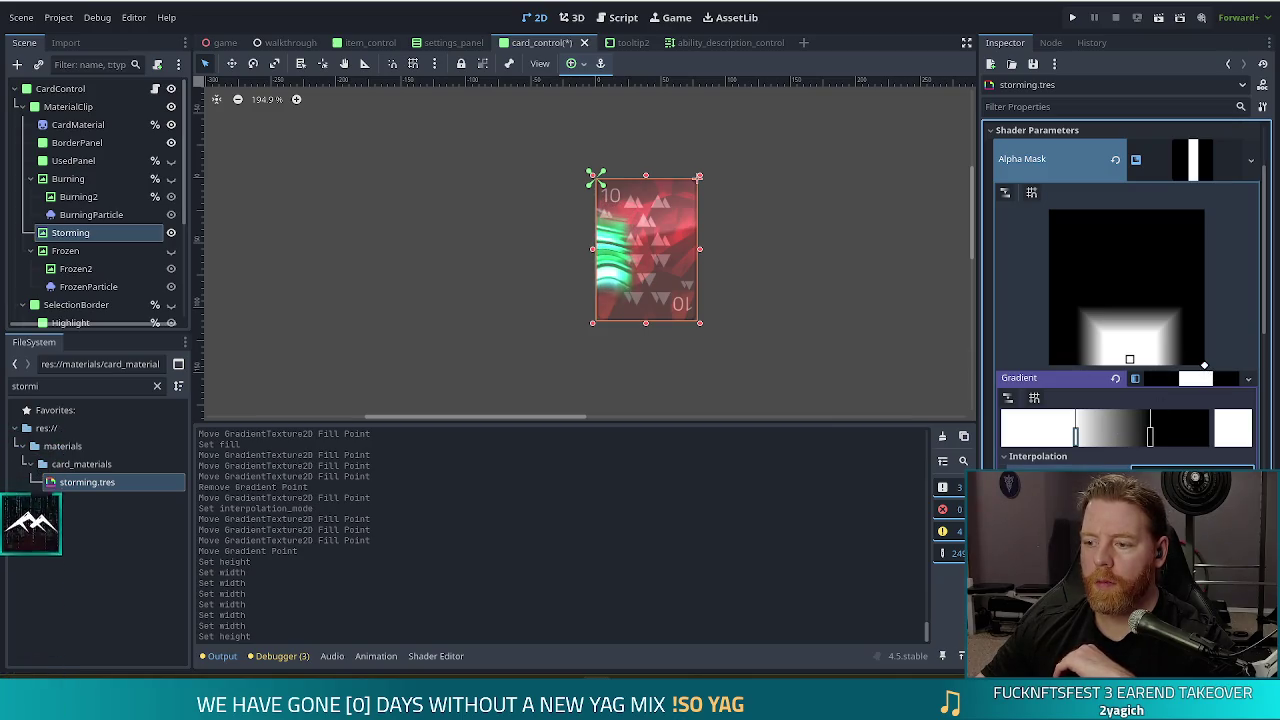
- Set the mask fill from 0.496, 0.842 to 0.88, 1.0, leaving a small low-centre white square
scroll(1129, 359, down, 3)
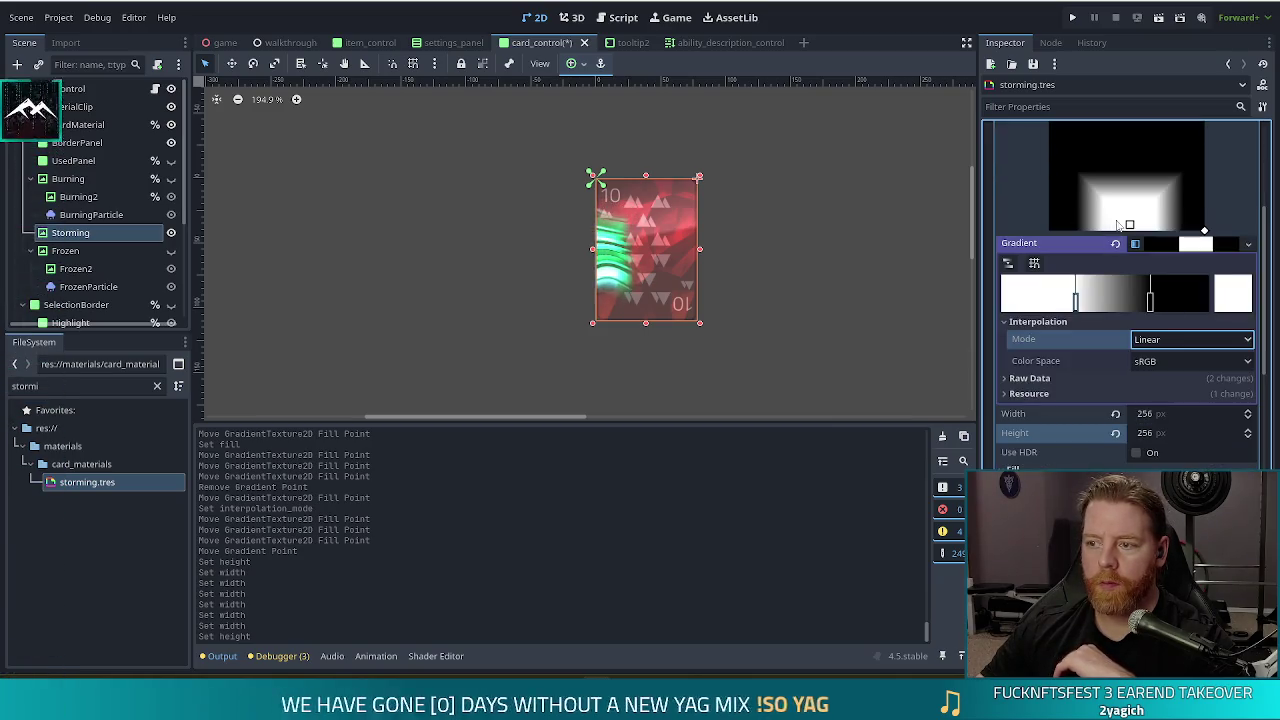
drag(1129, 224, 1125, 186)
scroll(1208, 207, up, 4)
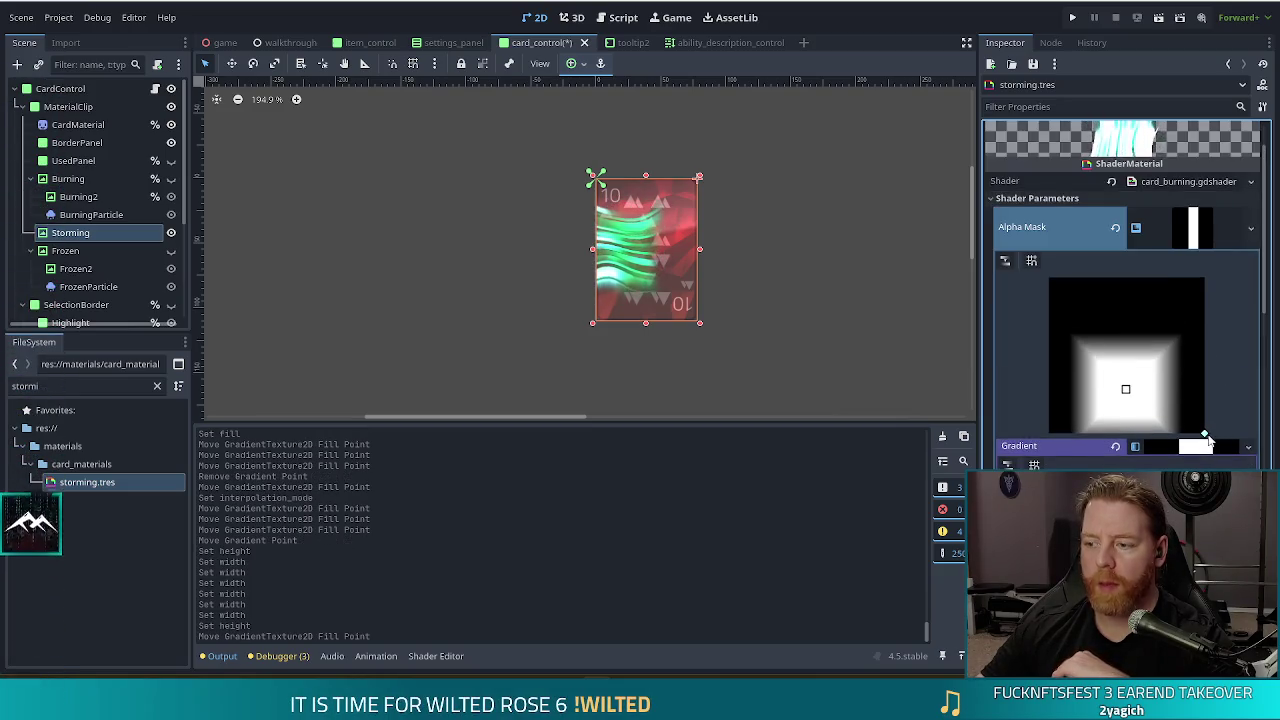
drag(1192, 436, 1186, 434)
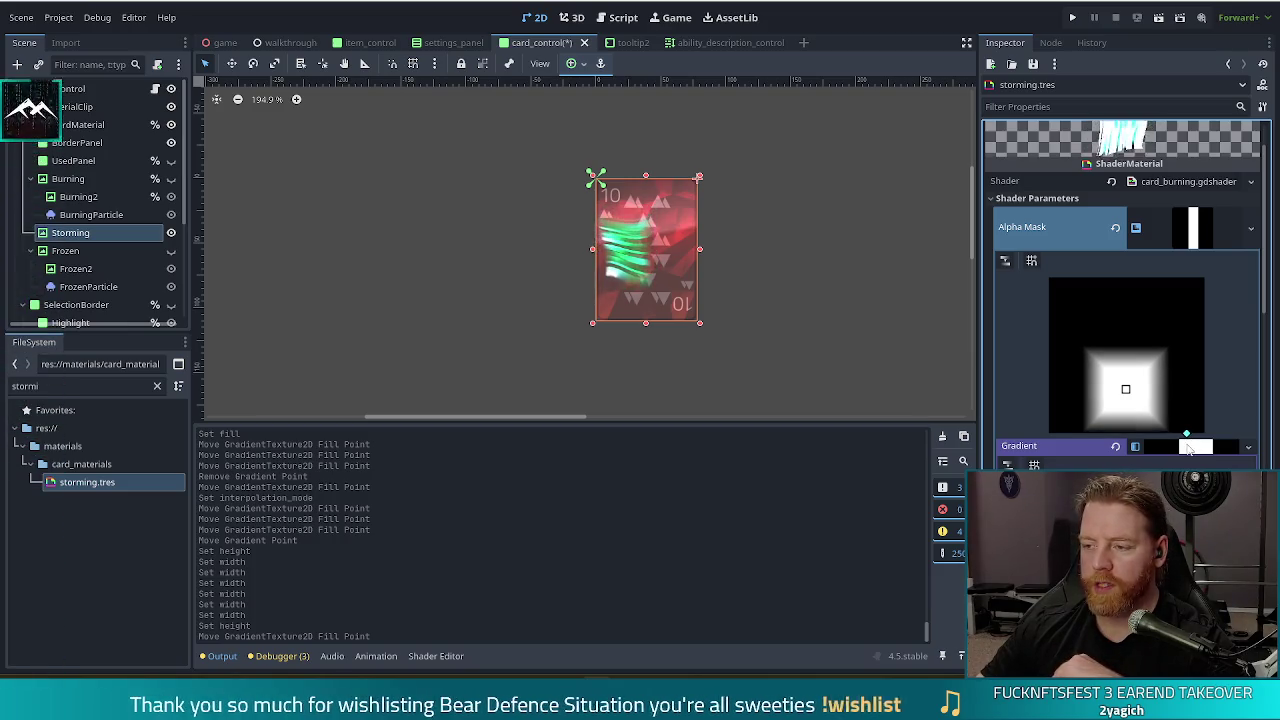
drag(1126, 393, 1126, 410)
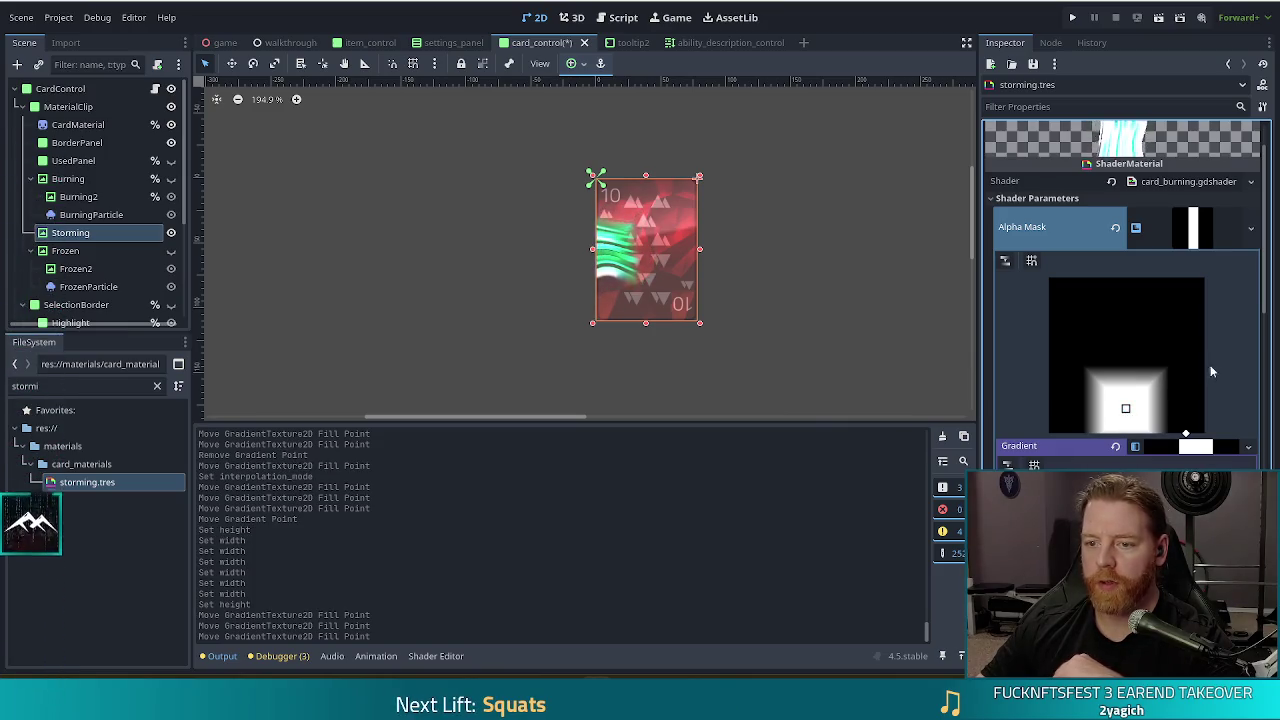
click(797, 346)
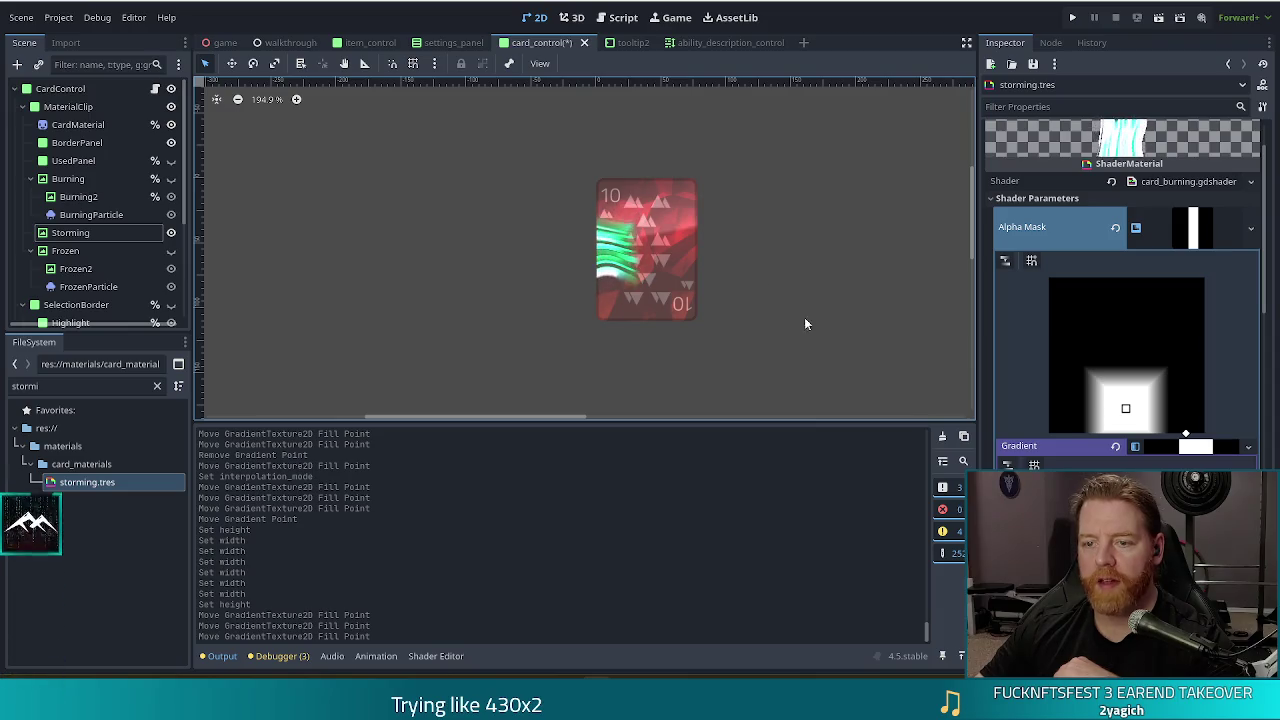
scroll(1047, 334, down, 5)
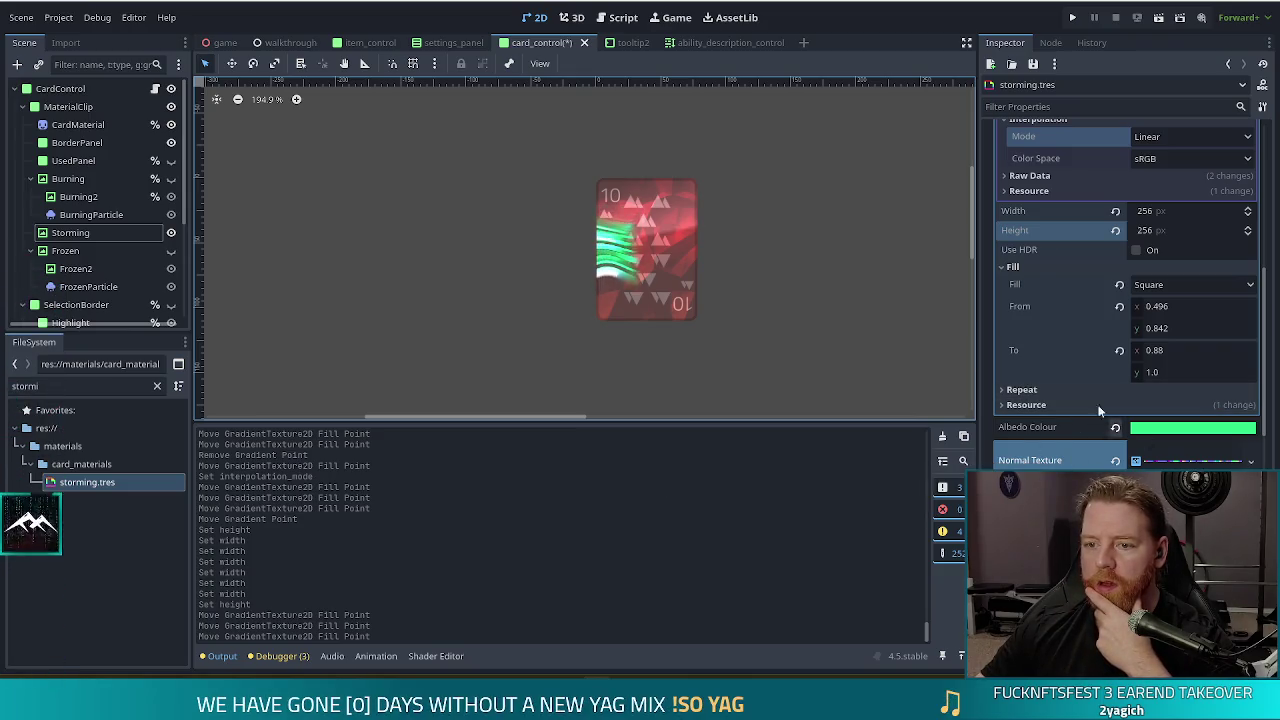
- Set the Storming normal texture height to 3, making it 256 × 3 pixels
scroll(1082, 372, down, 5)
mouse_move(1150, 310)
mouse_down()
mouse_move(1190, 310)
mouse_move(1140, 310)
mouse_up()
key(BackSpace)
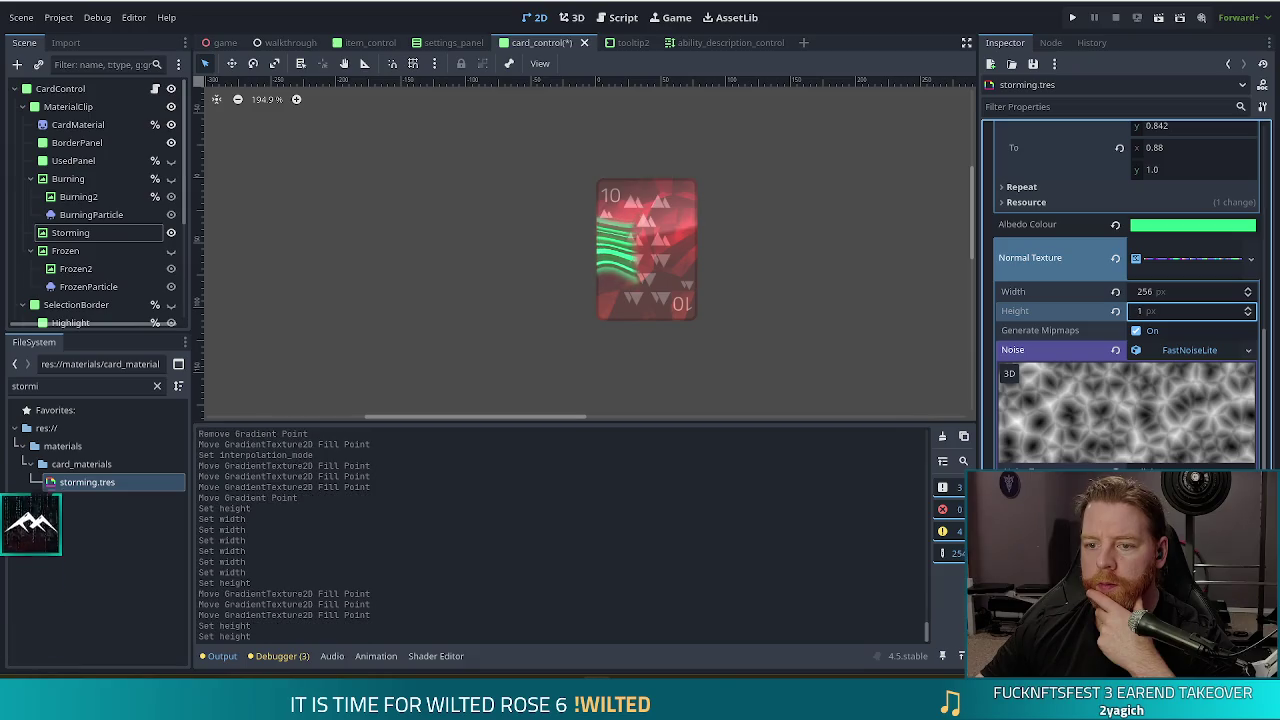
click(1248, 309)
click(1248, 309)
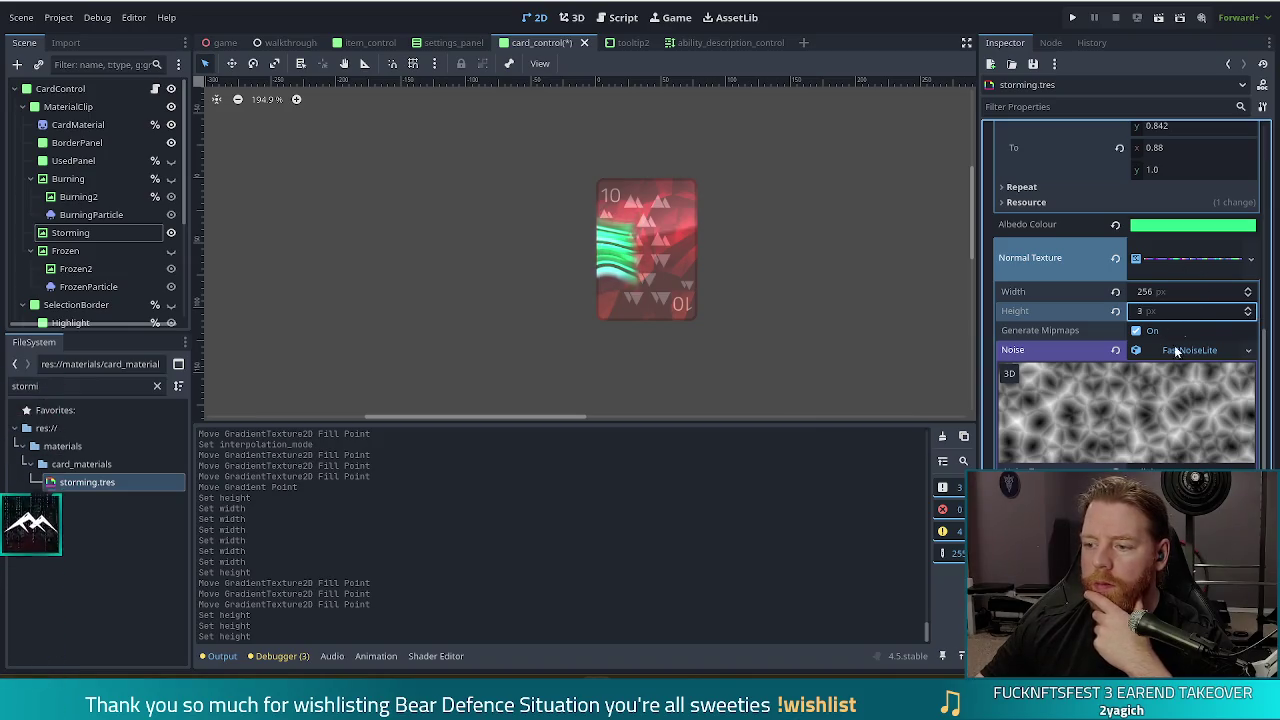
- Adjust the FastNoiseLite frequency for a larger-scale noise pattern with thinner green bands
drag(1190, 490, 1230, 490)
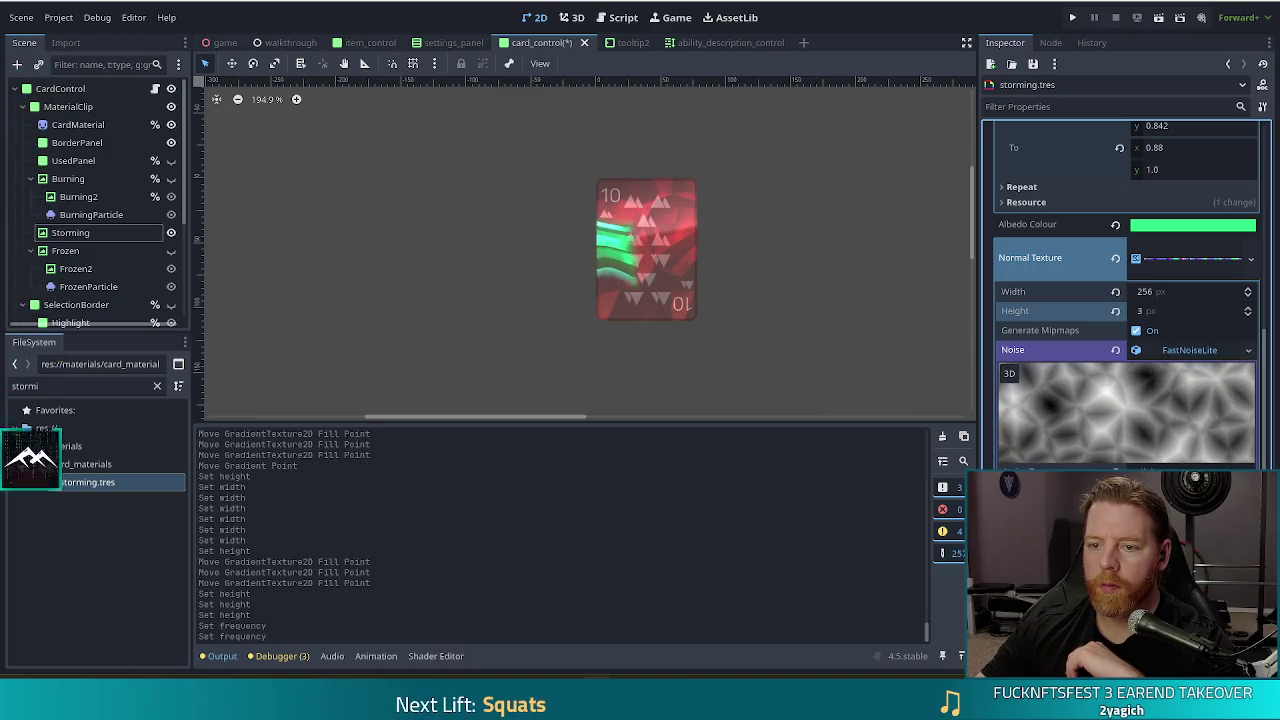
drag(1230, 490, 1250, 490)
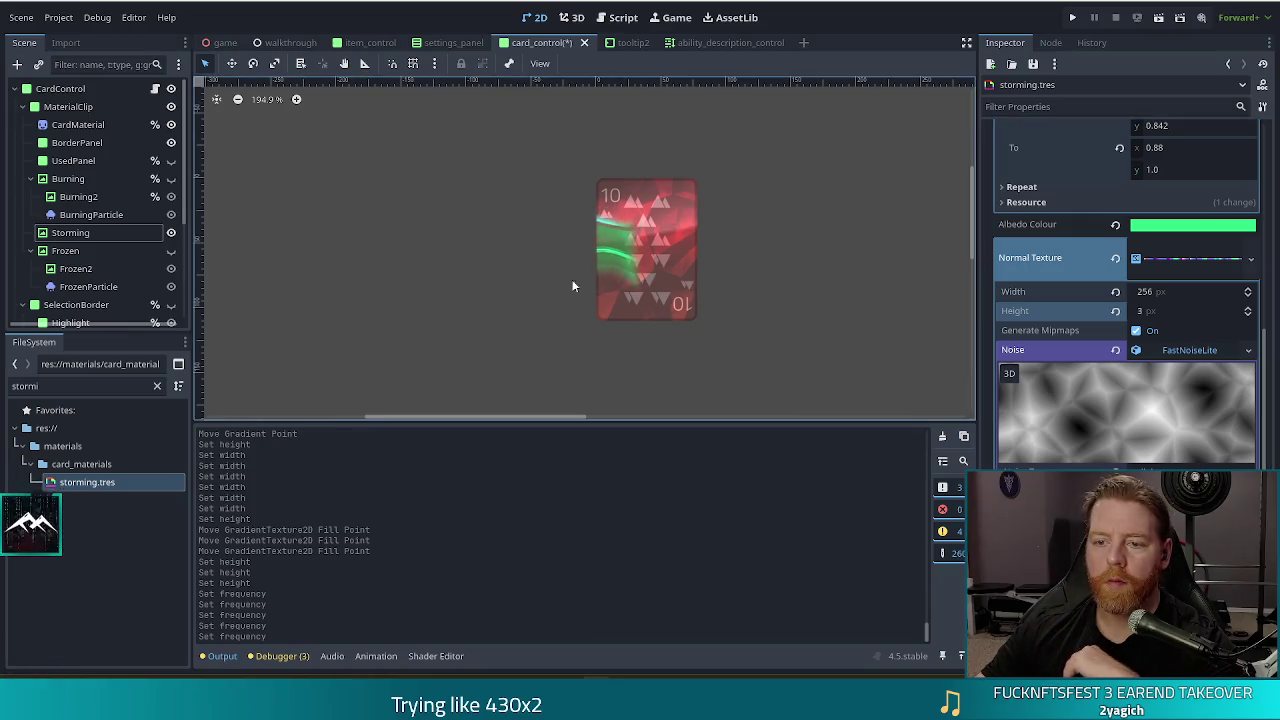
scroll(530, 240, up, 3)
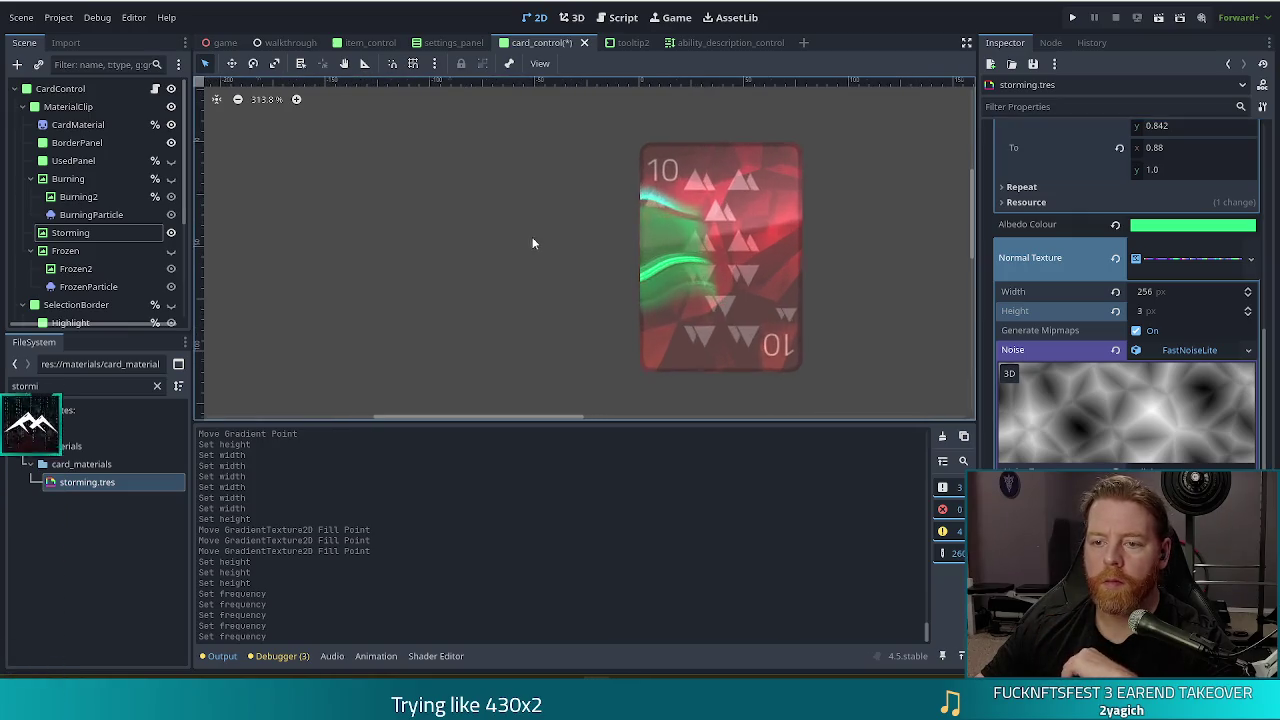
- Move the Storming overlay to (76, 0) and resize it to 109 × 77 over the card
click(70, 232)
key(Left)
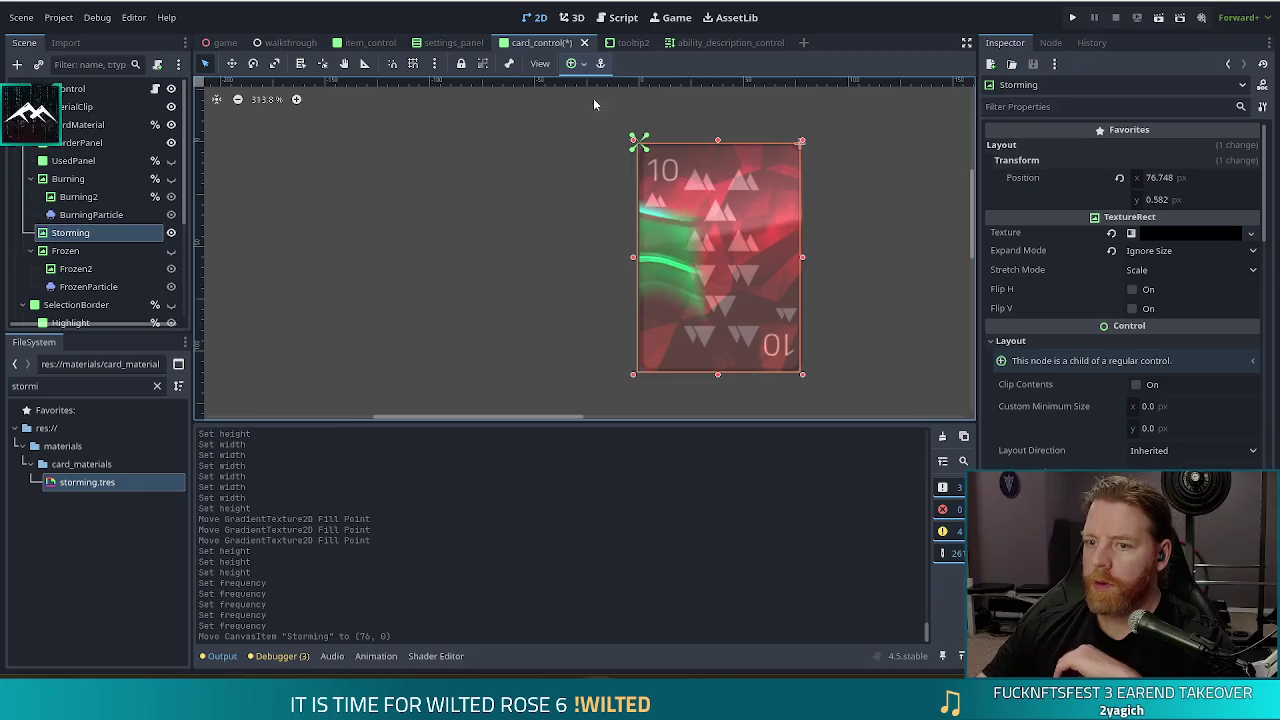
mouse_move(717, 141)
mouse_down()
mouse_move(714, 310)
mouse_move(709, 139)
mouse_up()
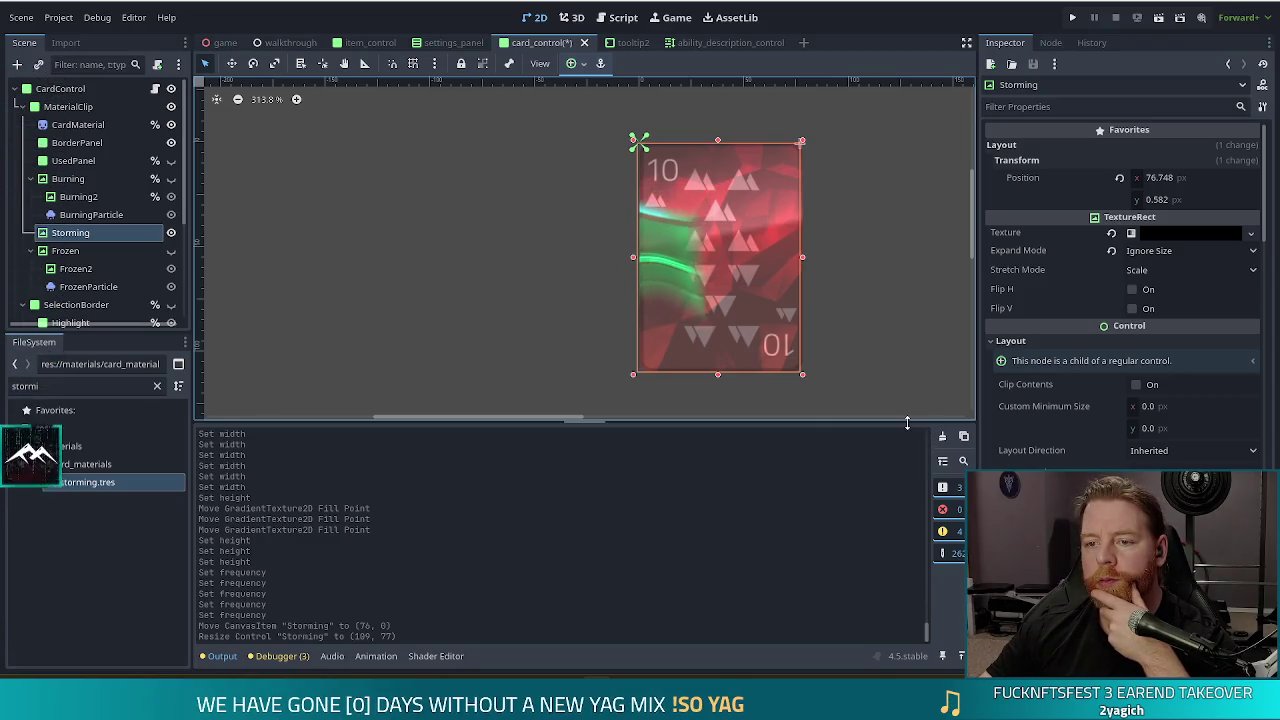
mouse_move(633, 257)
mouse_down()
mouse_move(621, 257)
mouse_move(655, 269)
mouse_move(634, 272)
mouse_up()
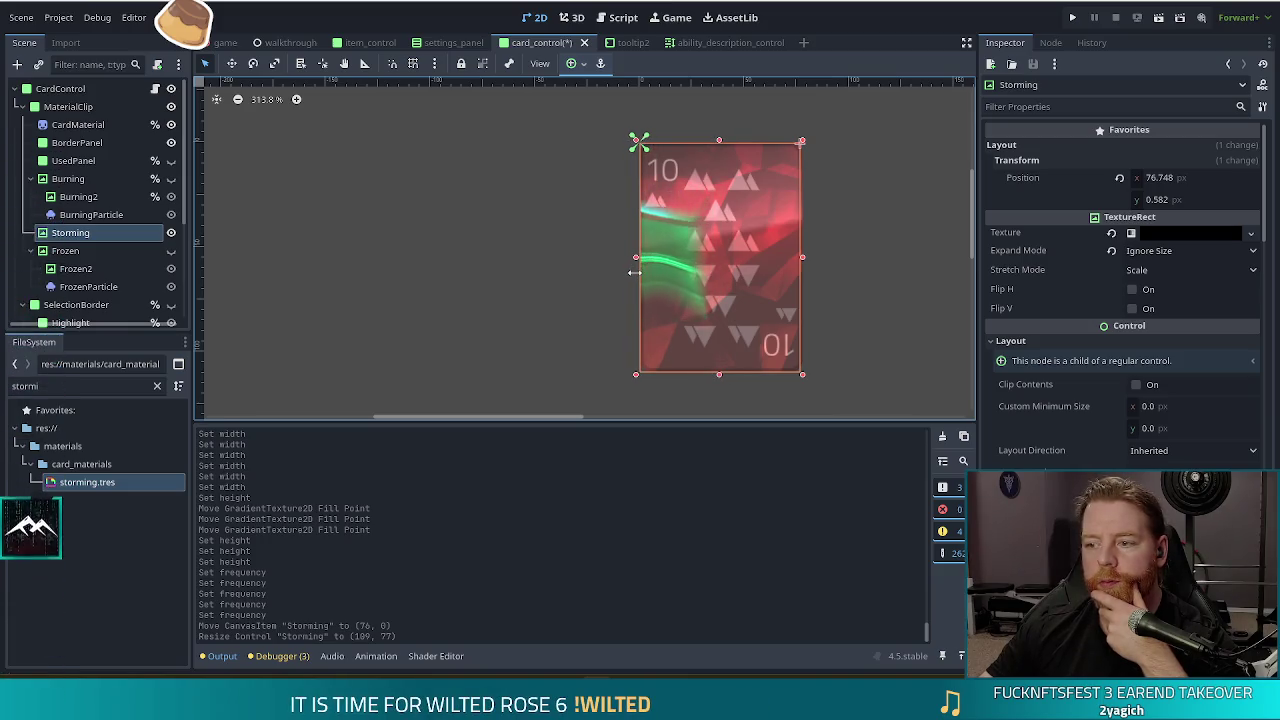
click(585, 284)
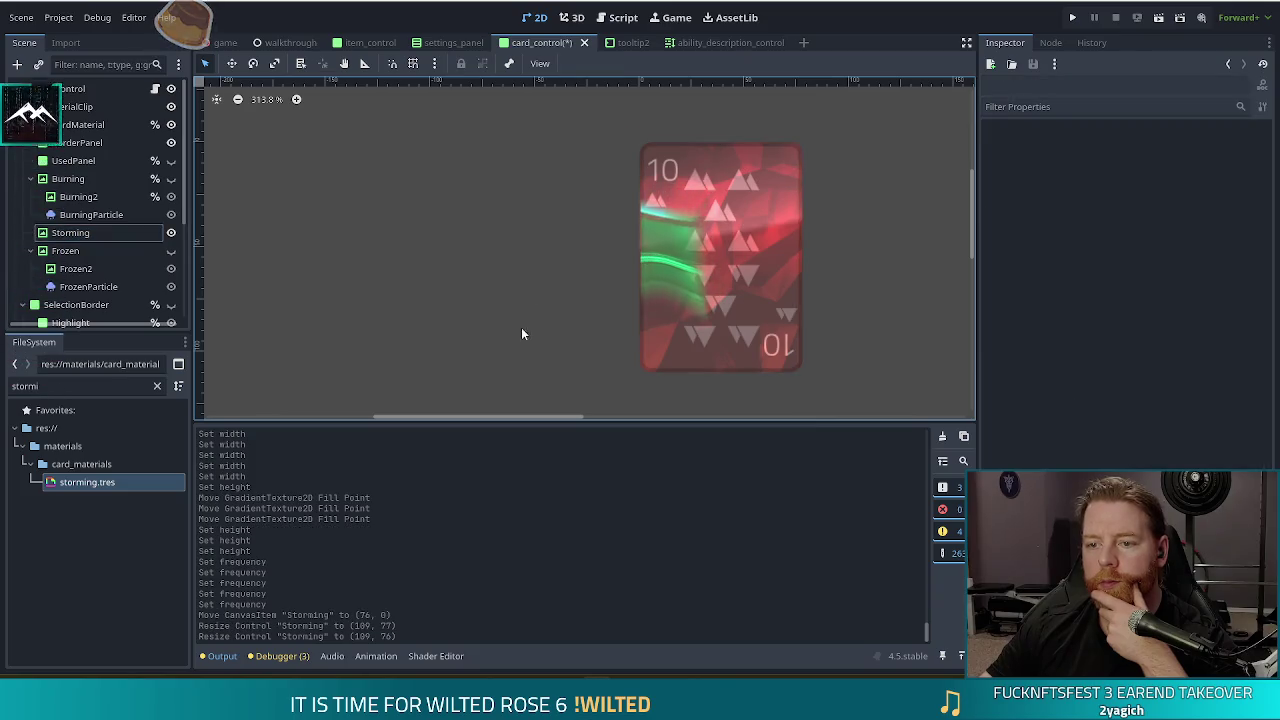
click(70, 232)
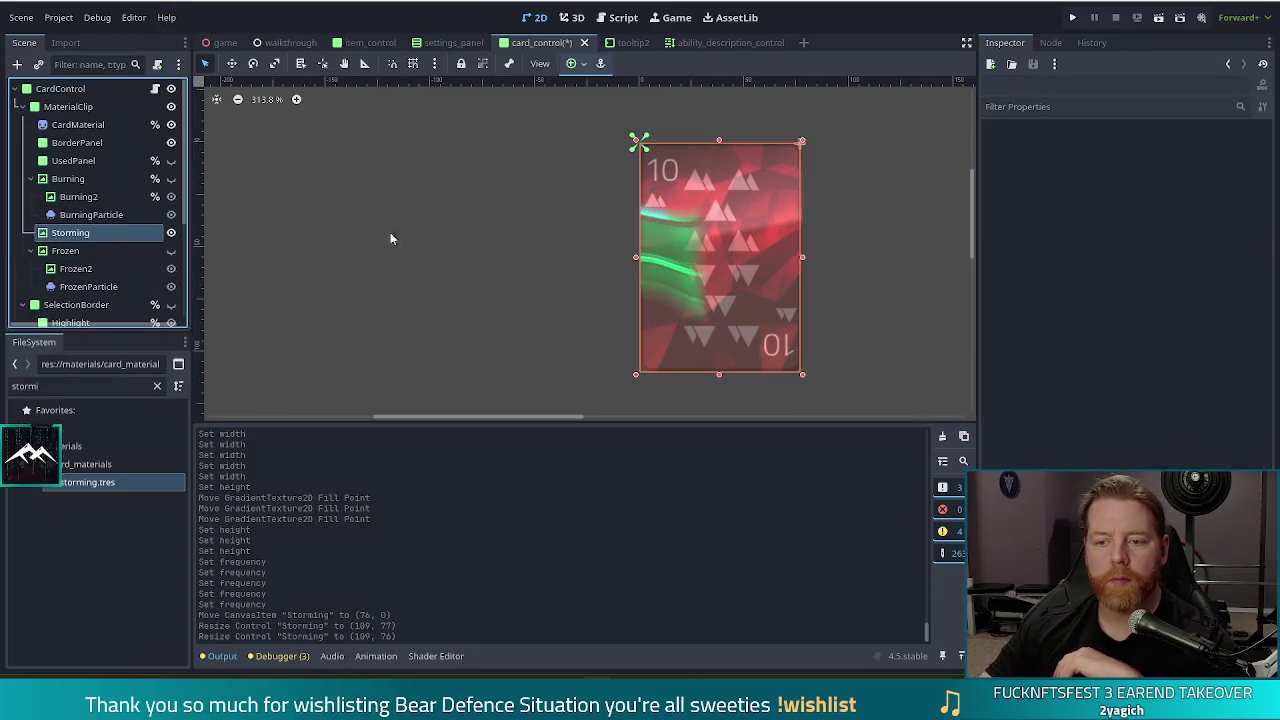
drag(629, 256, 633, 260)
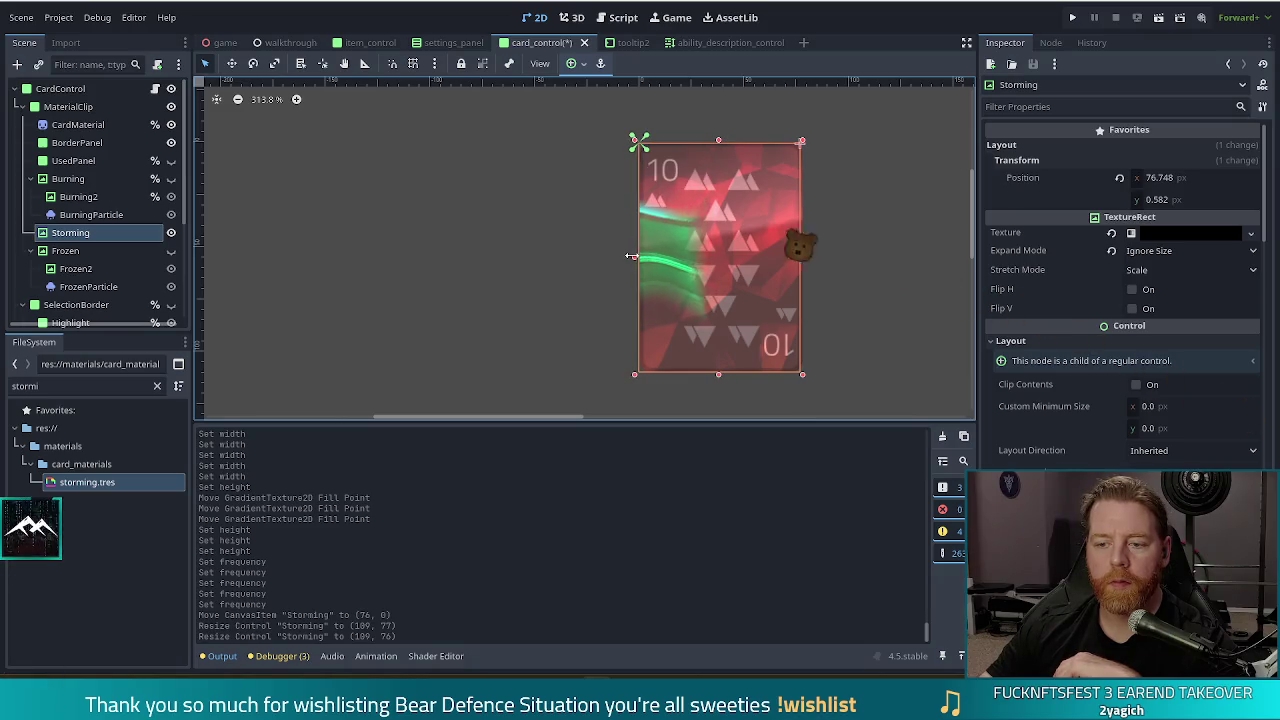
click(540, 290)
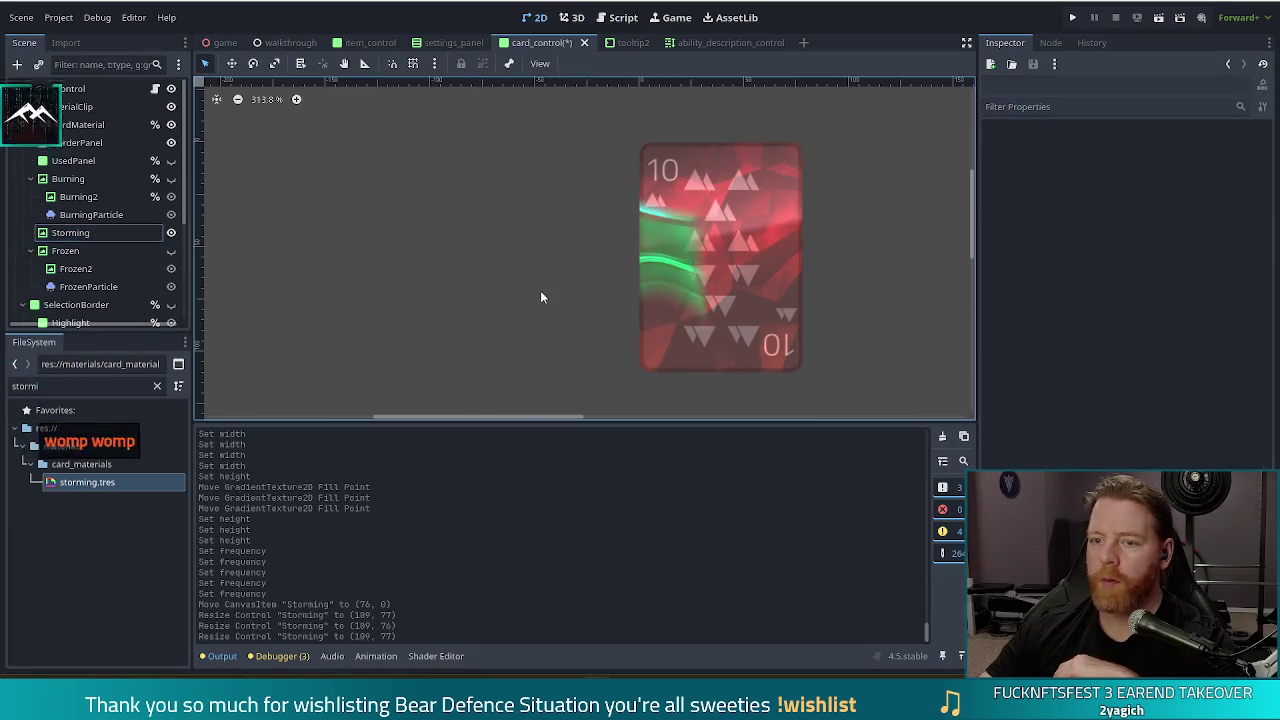
scroll(566, 280, down, 3)
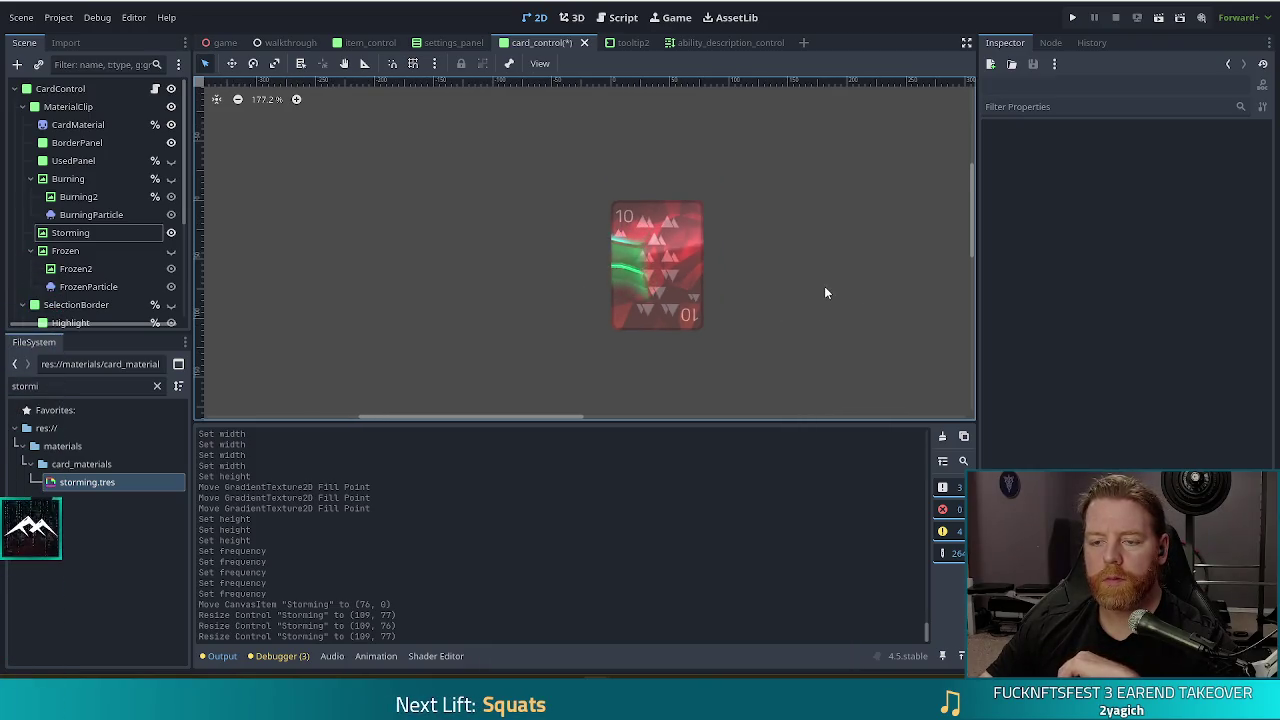
- Lower the storming.tres noise frequency from 0.0167 to 0.0135 for a broader green band
click(129, 233)
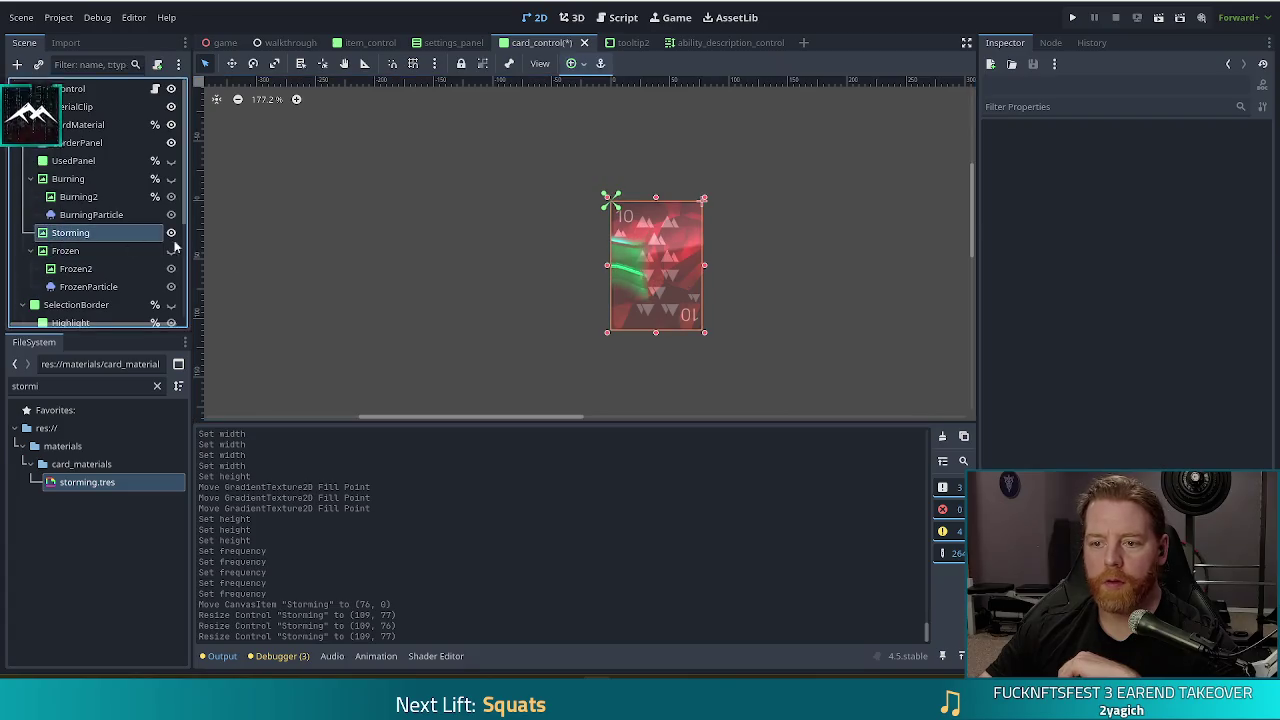
click(88, 484)
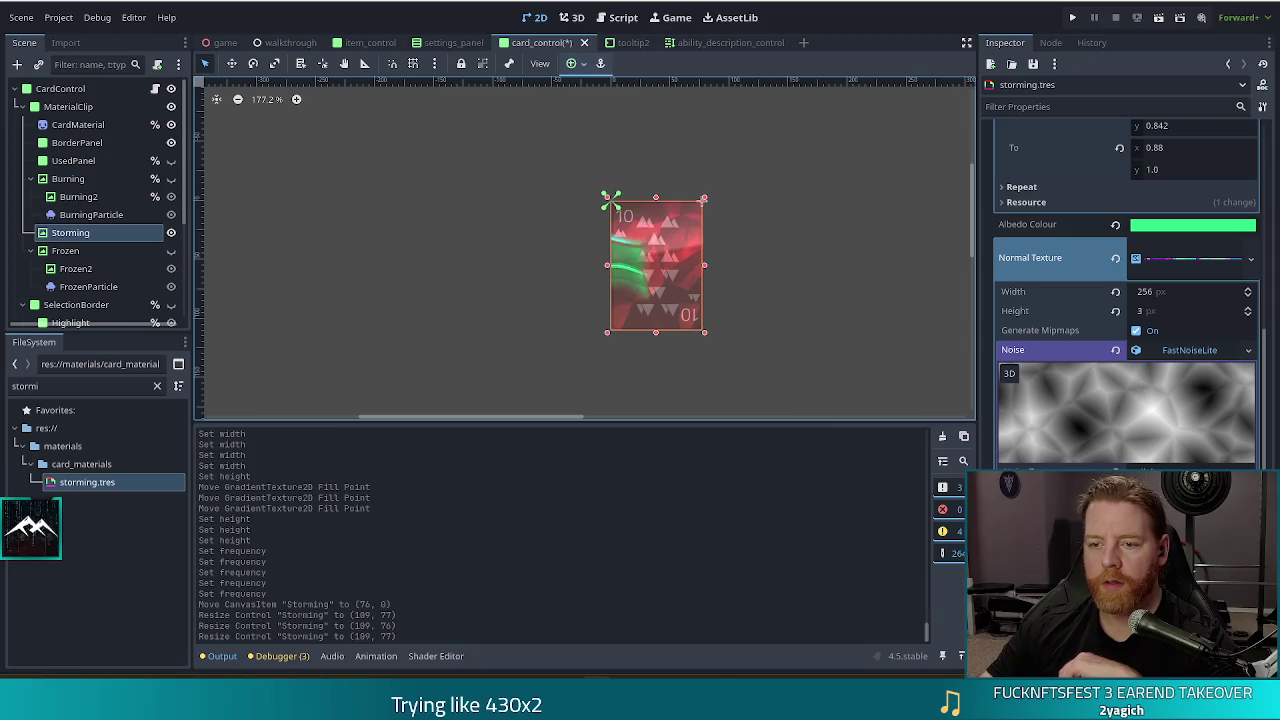
scroll(1131, 448, down, 3)
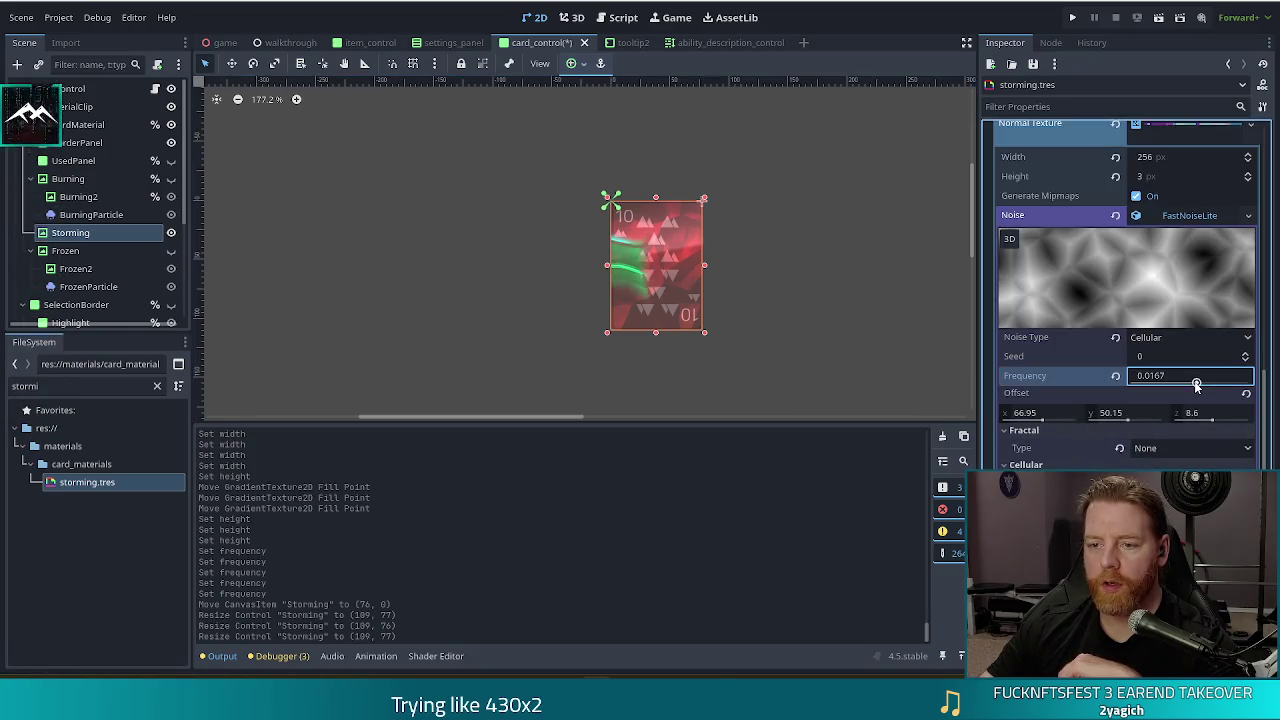
drag(1199, 382, 1193, 386)
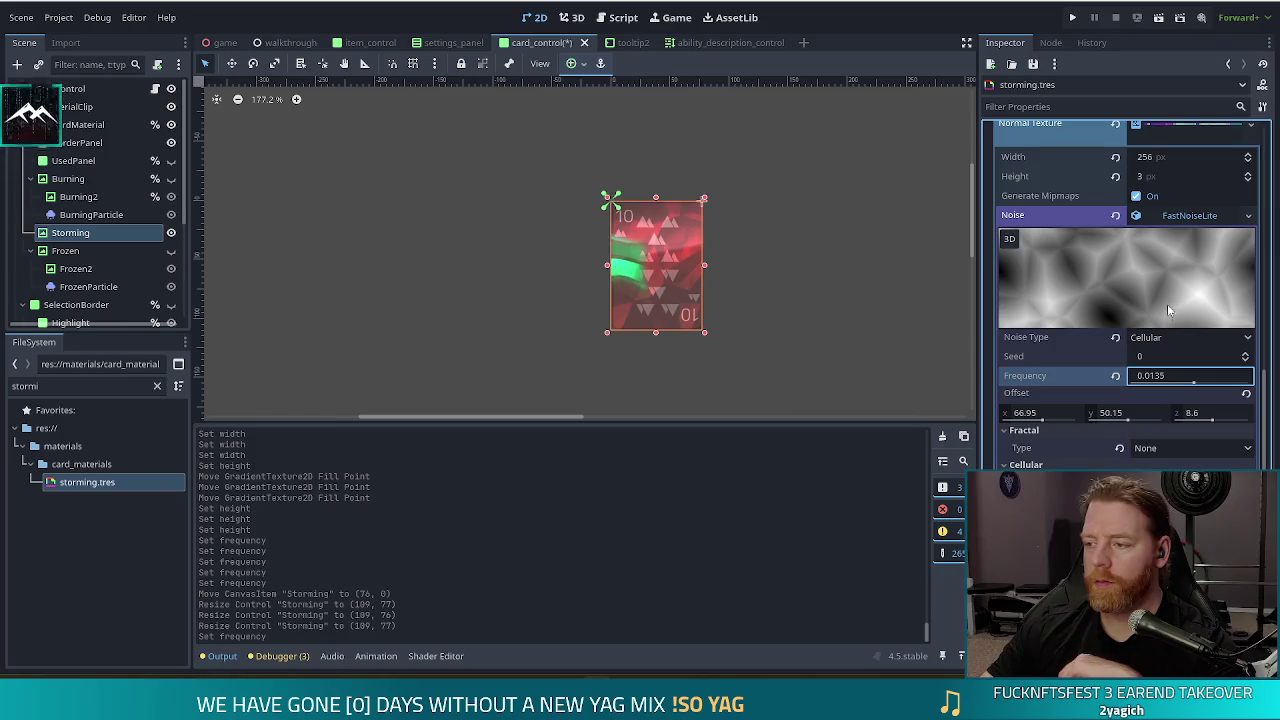
scroll(1170, 310, up, 6)
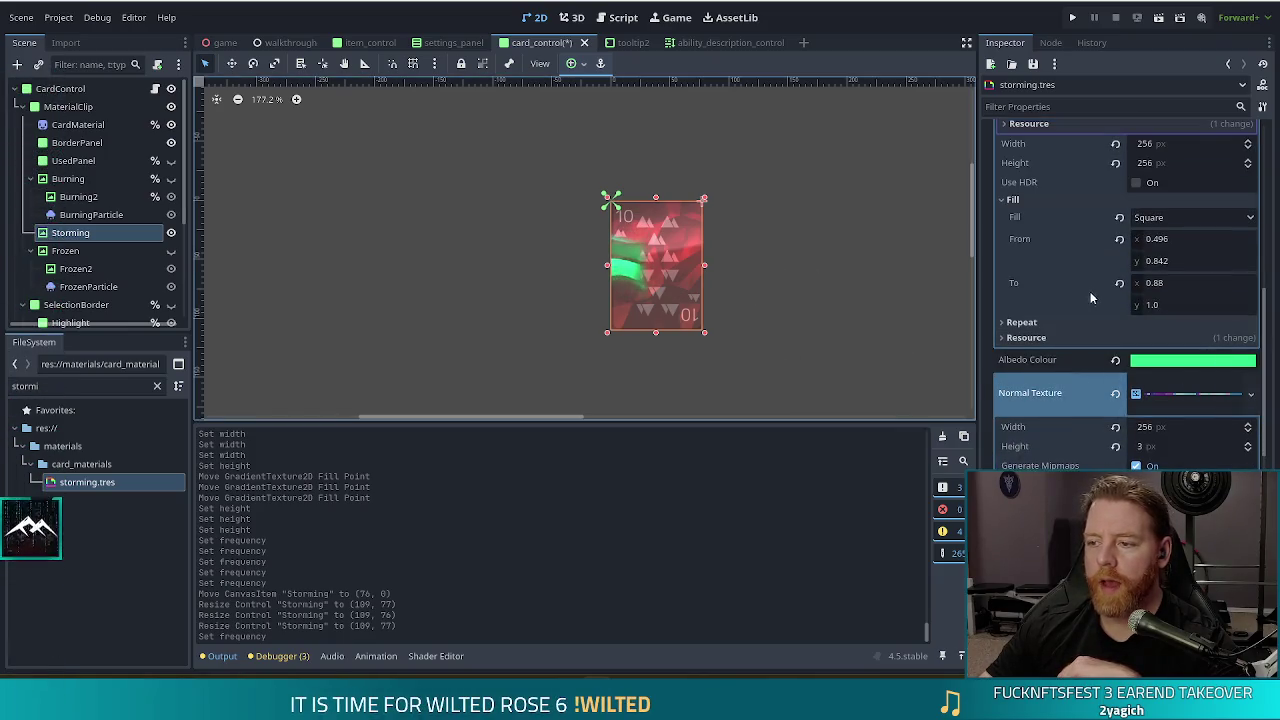
- Enlarge the alpha mask's white area and move its fill point upward
scroll(1095, 298, up, 5)
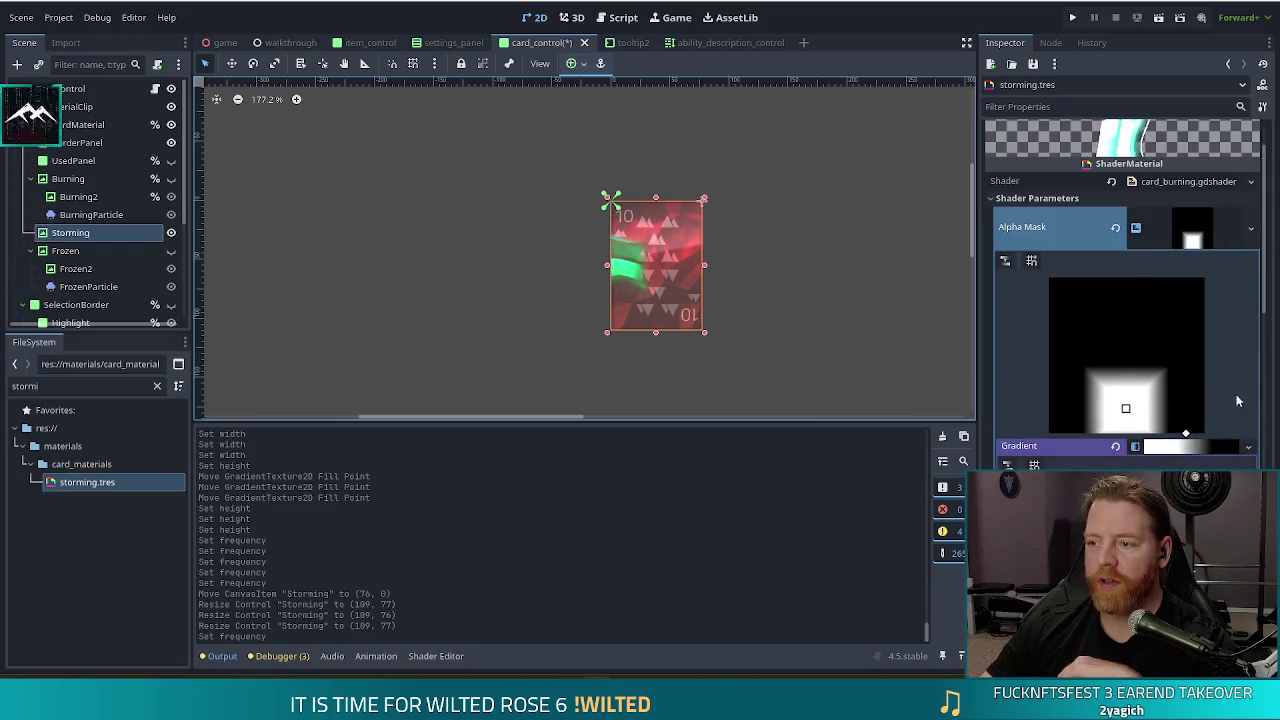
drag(1186, 436, 1211, 451)
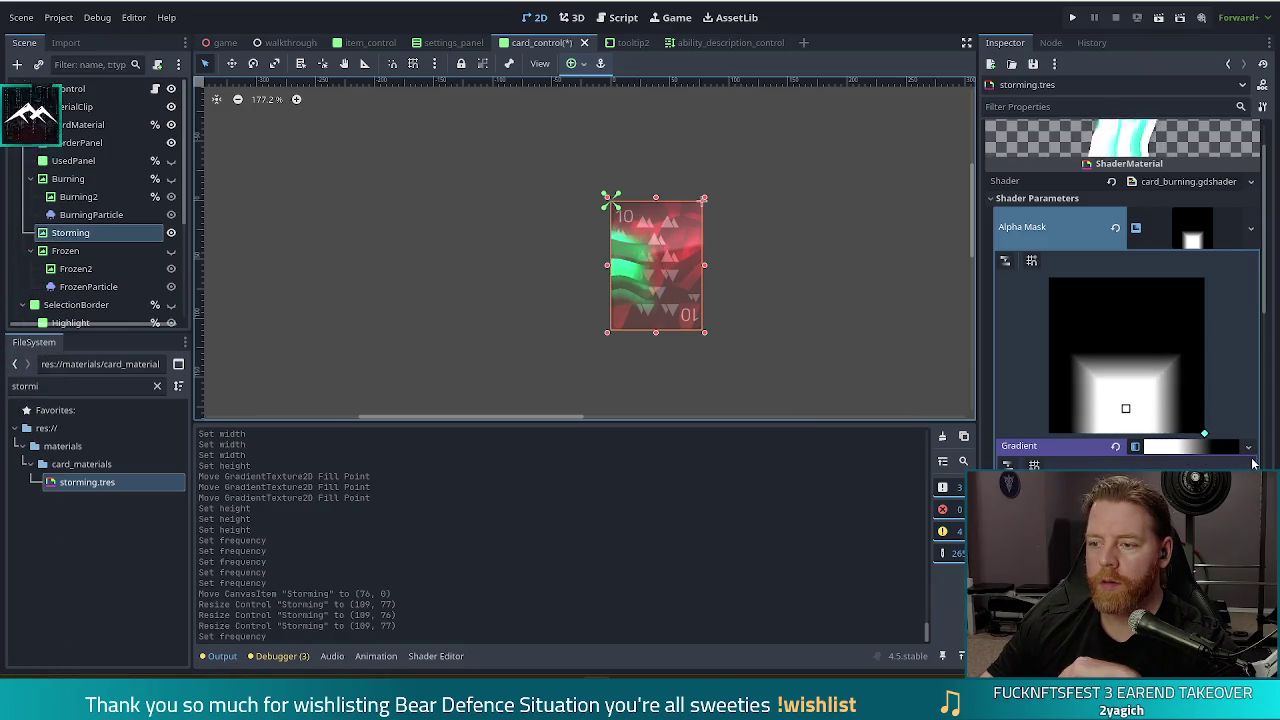
drag(1125, 408, 1123, 397)
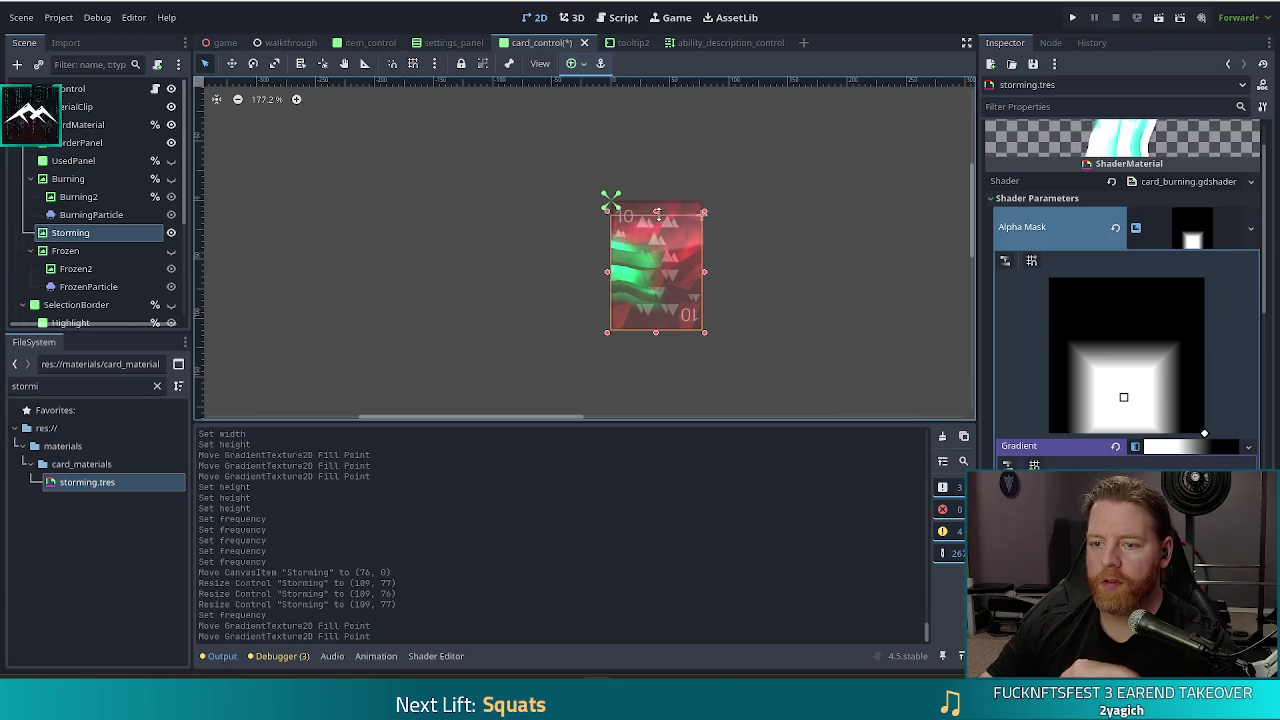
- Narrow the Storming overlay to 87 × 77 and save the card_control scene
drag(655, 332, 652, 305)
click(857, 359)
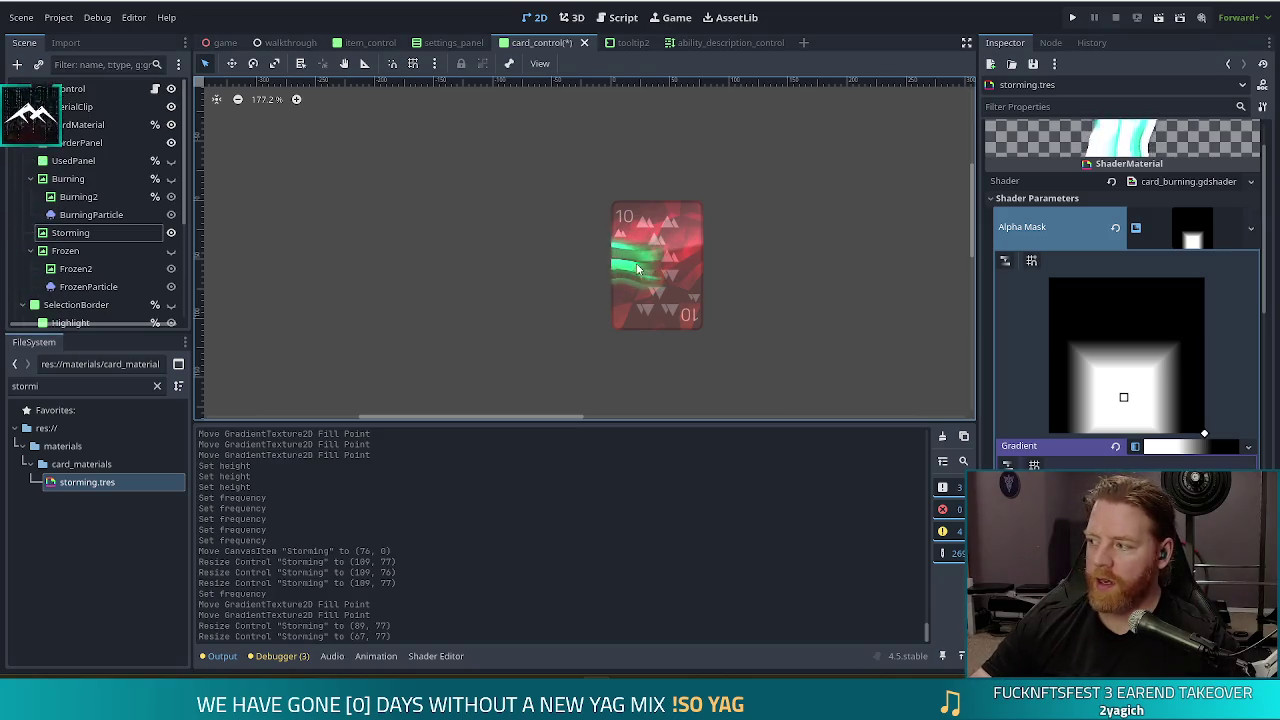
scroll(642, 271, up, 3)
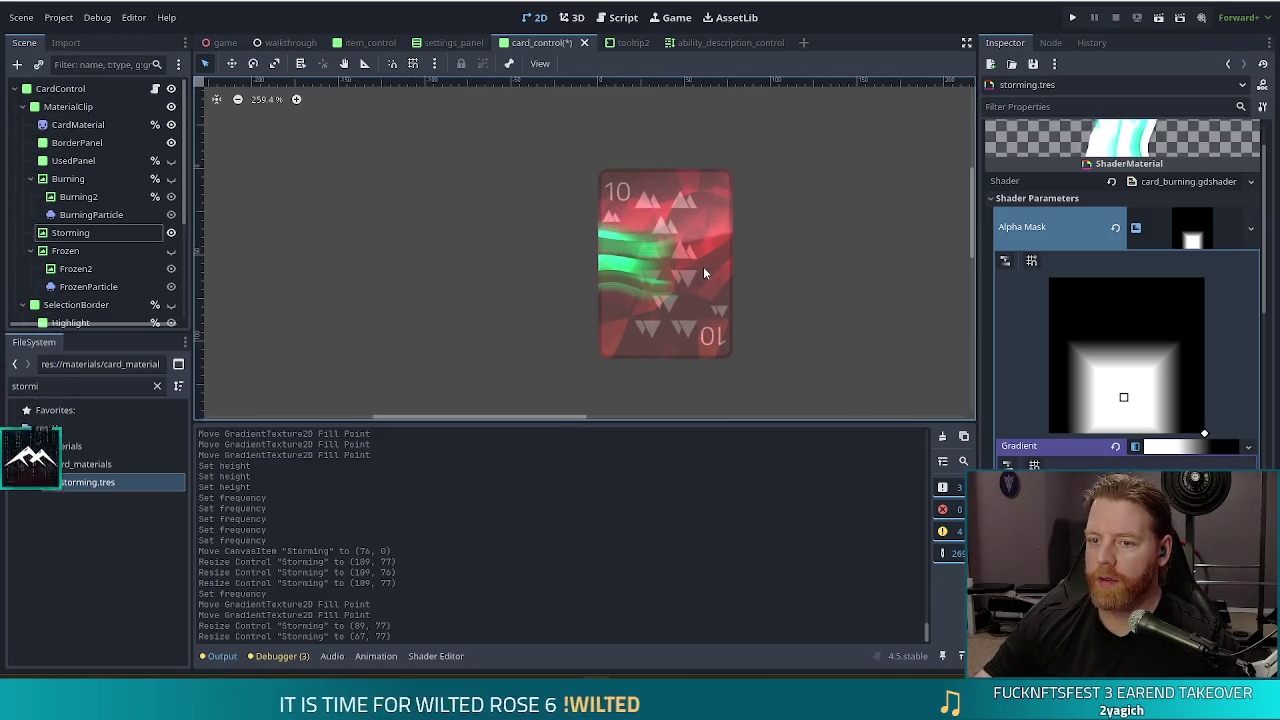
scroll(866, 289, up, 1)
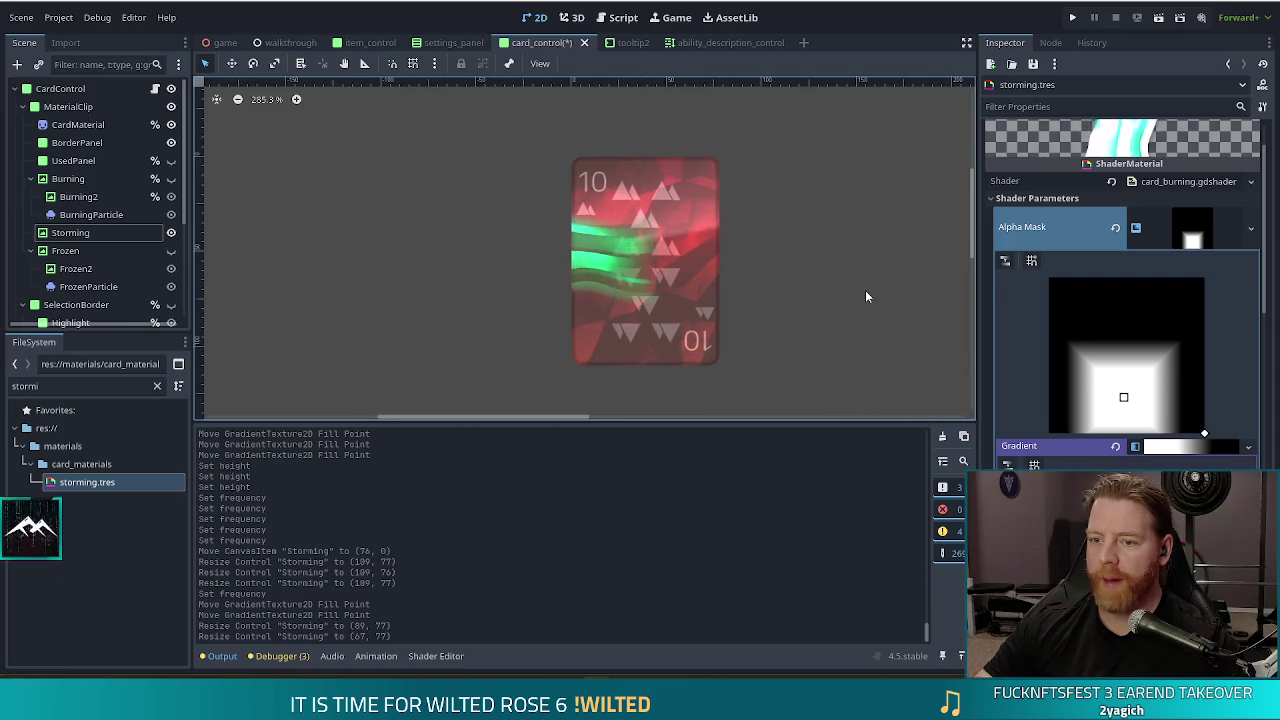
drag(866, 289, 815, 288)
scroll(815, 288, down, 2)
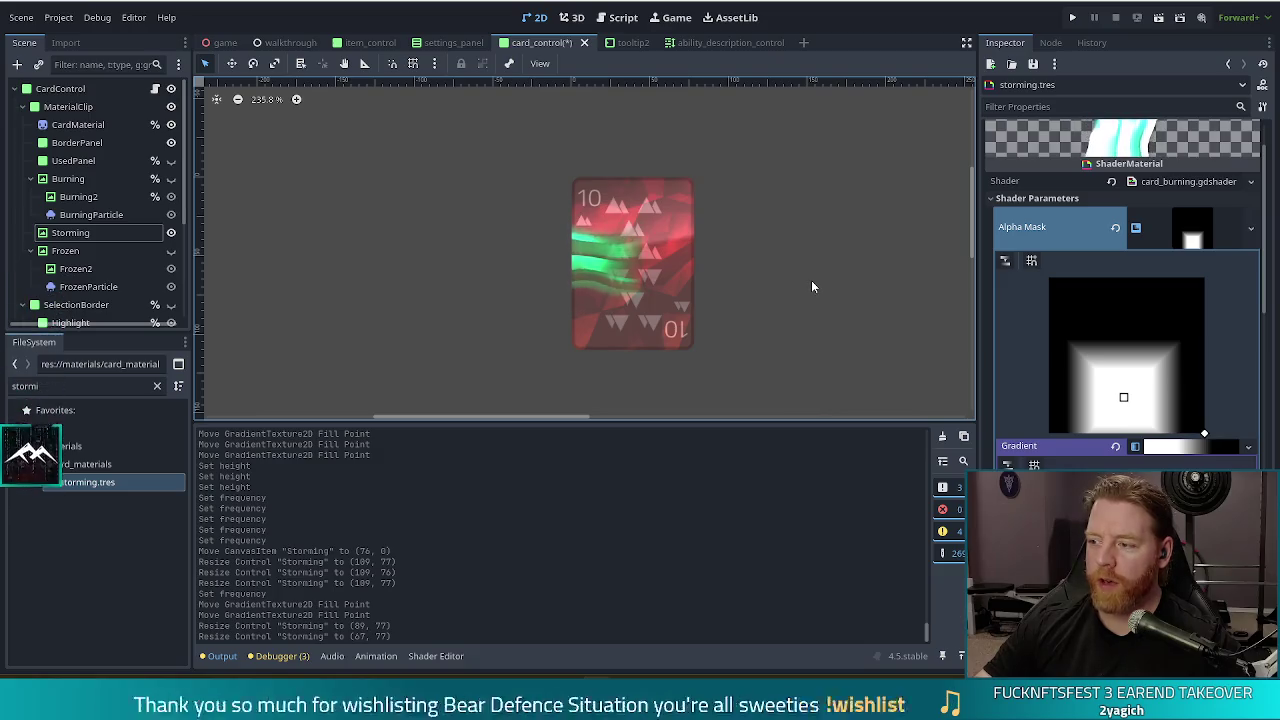
key(ctrl+s)
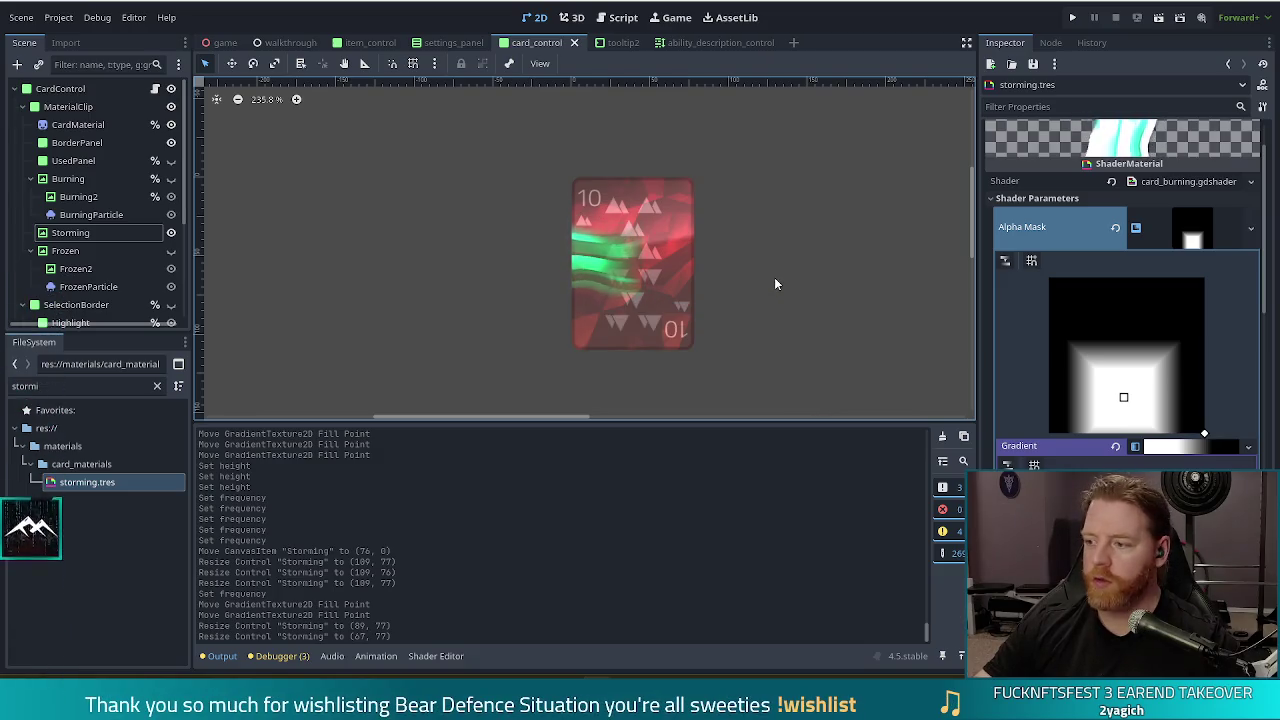
- Inspect the card's green wavy band, then switch to the browser showing the Bevy Godot README
scroll(800, 300, down, 2)
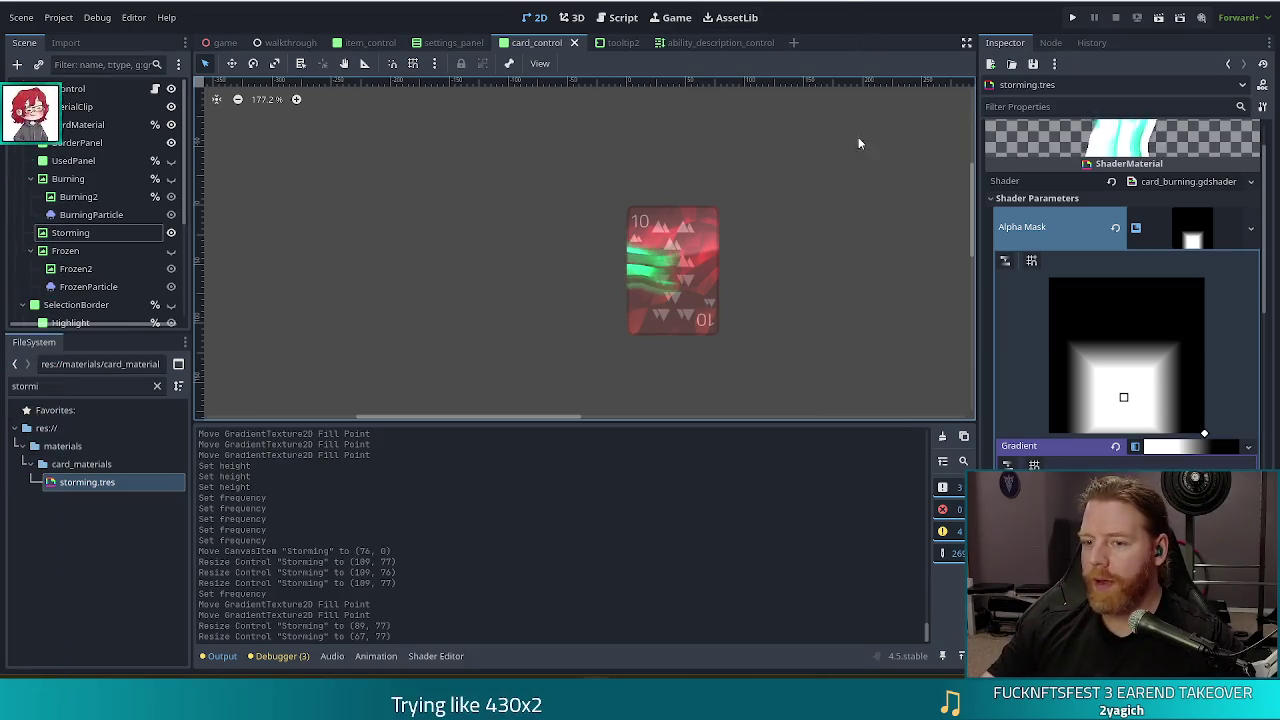
drag(808, 360, 757, 357)
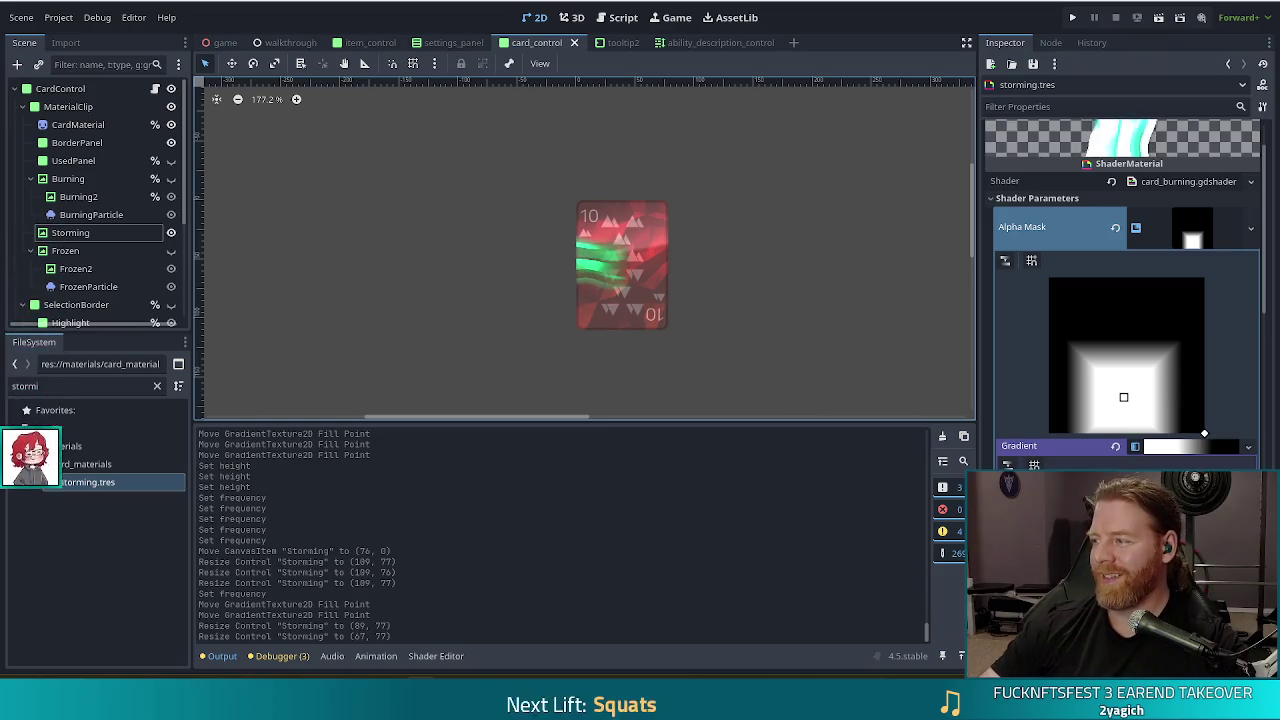
key(alt+Tab)
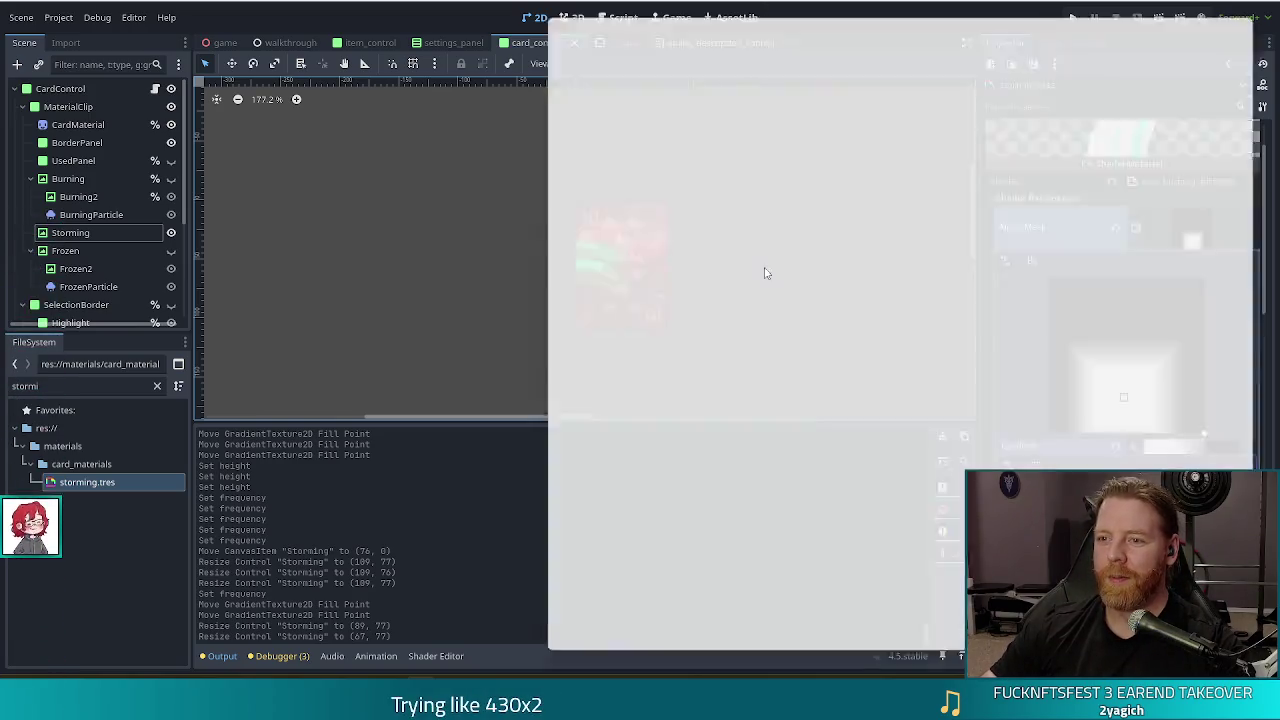
- Maximize the browser, scroll through the Bevy-KISSING-Godot README, then return to the Godot editor
double_click(926, 16)
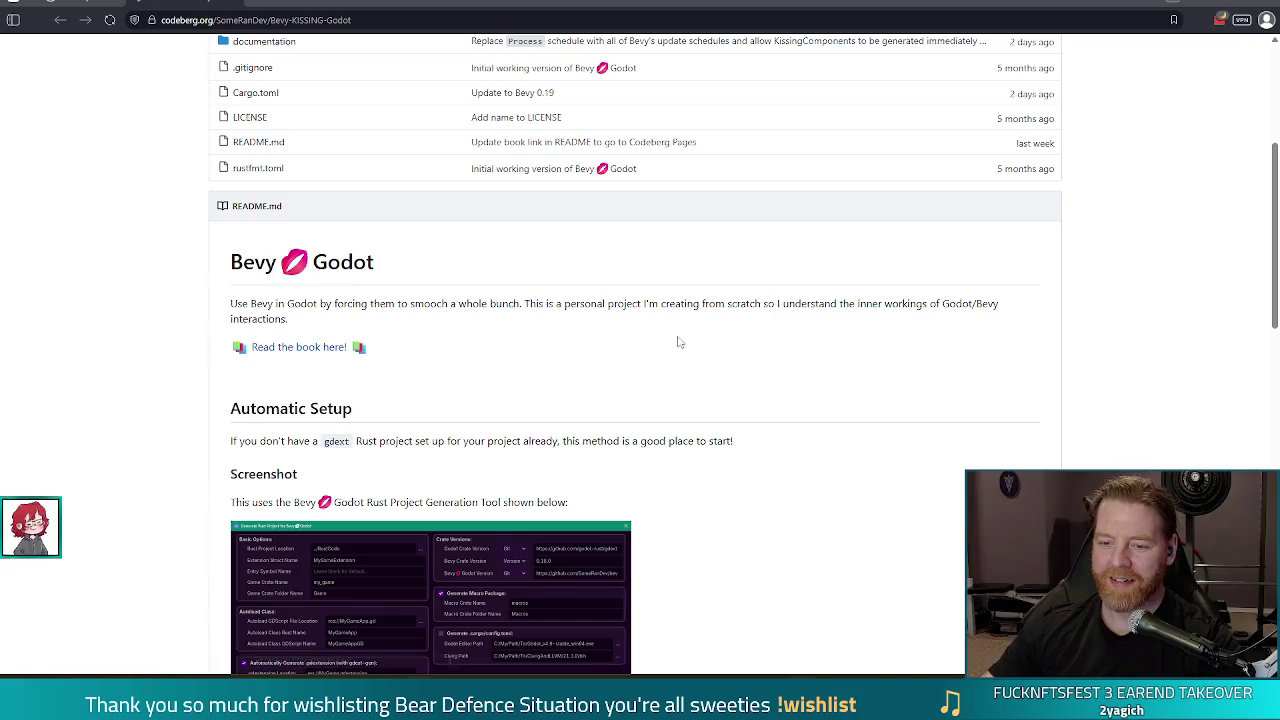
scroll(689, 317, down, 2)
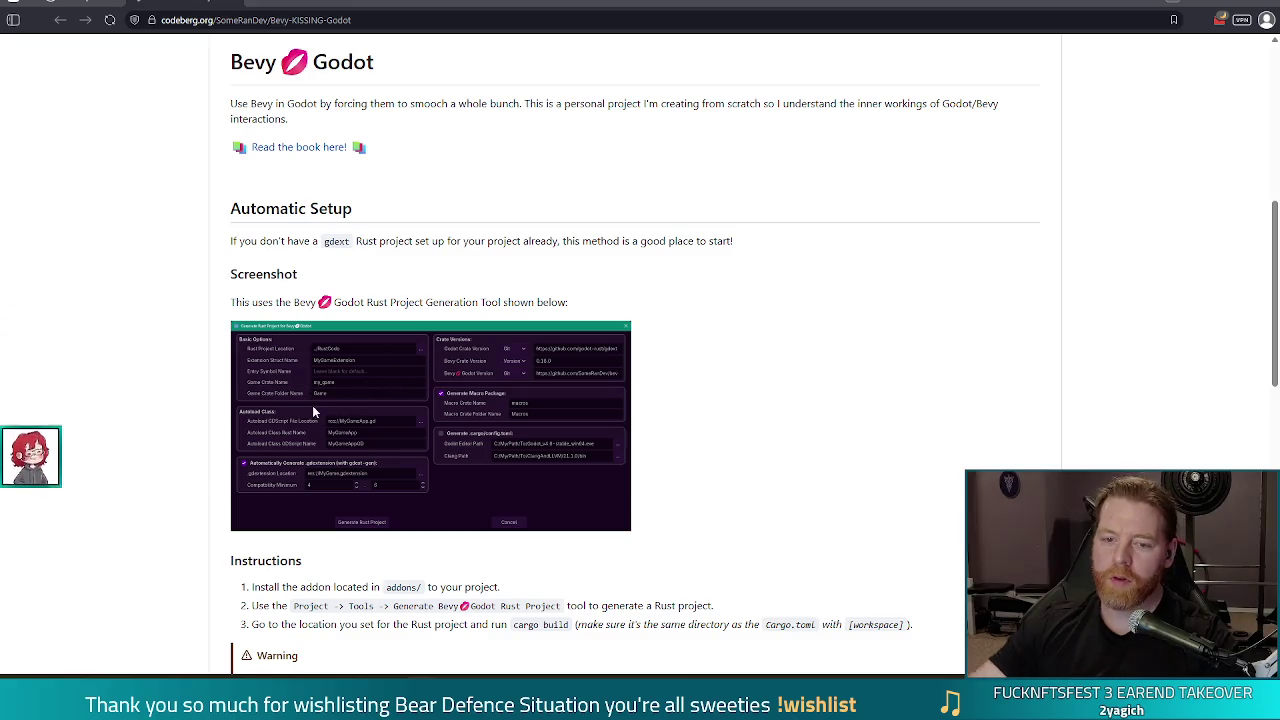
scroll(700, 380, down, 3)
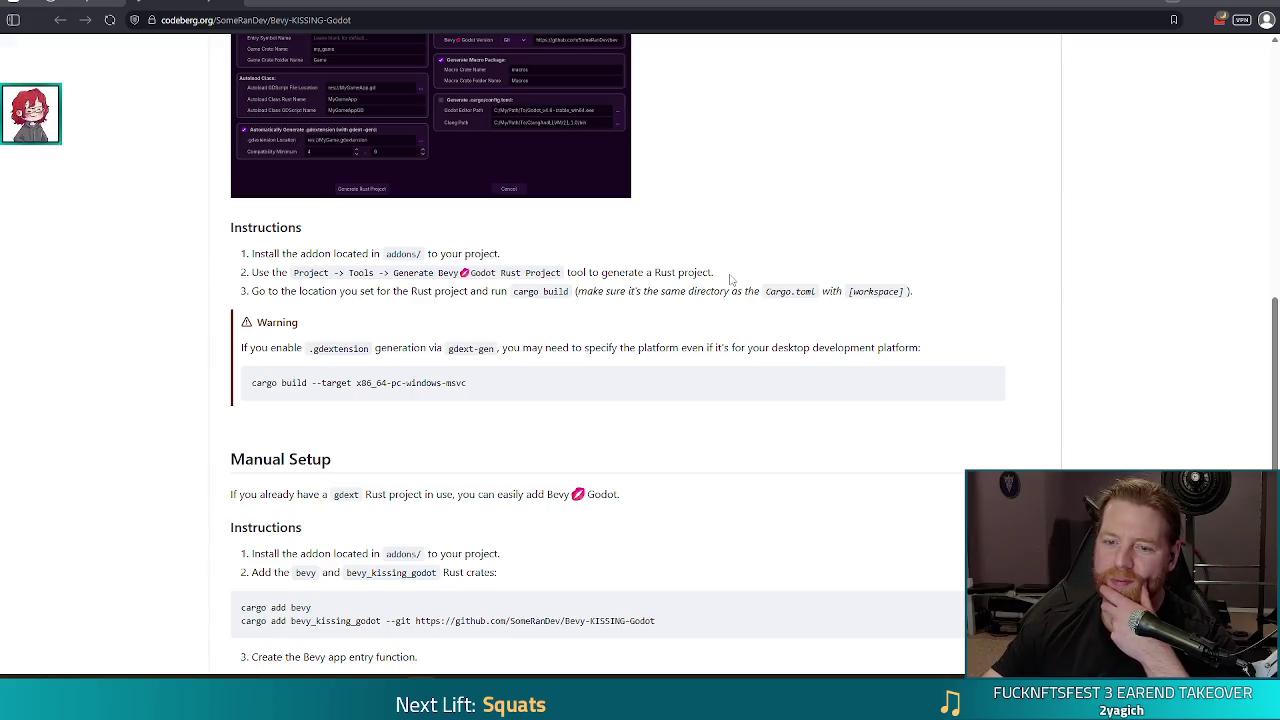
scroll(725, 277, down, 3)
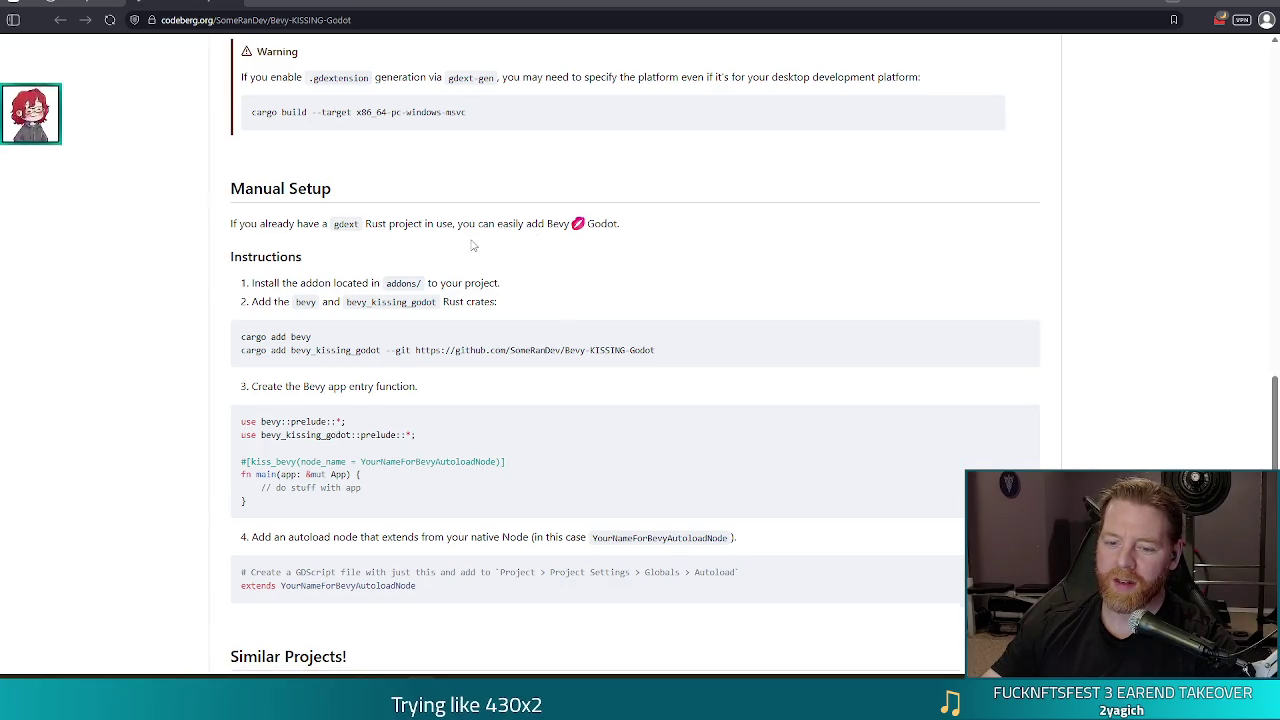
scroll(473, 245, down, 3)
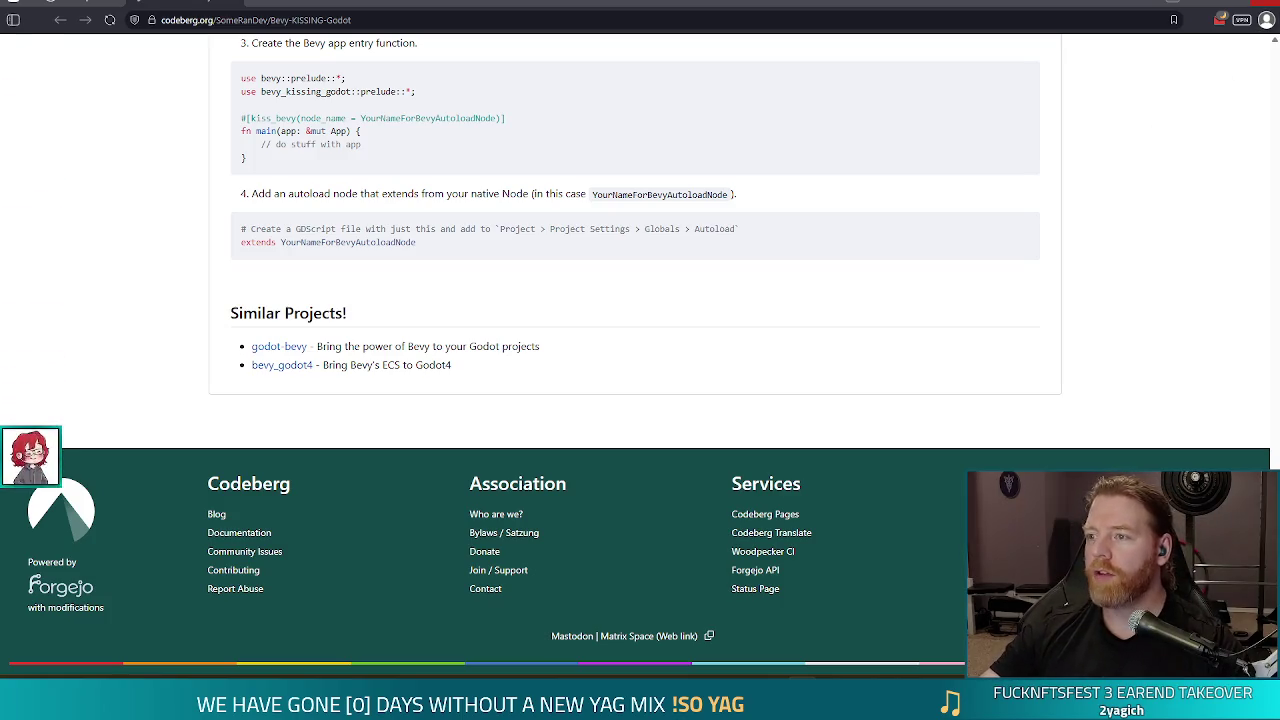
key(alt+Tab)
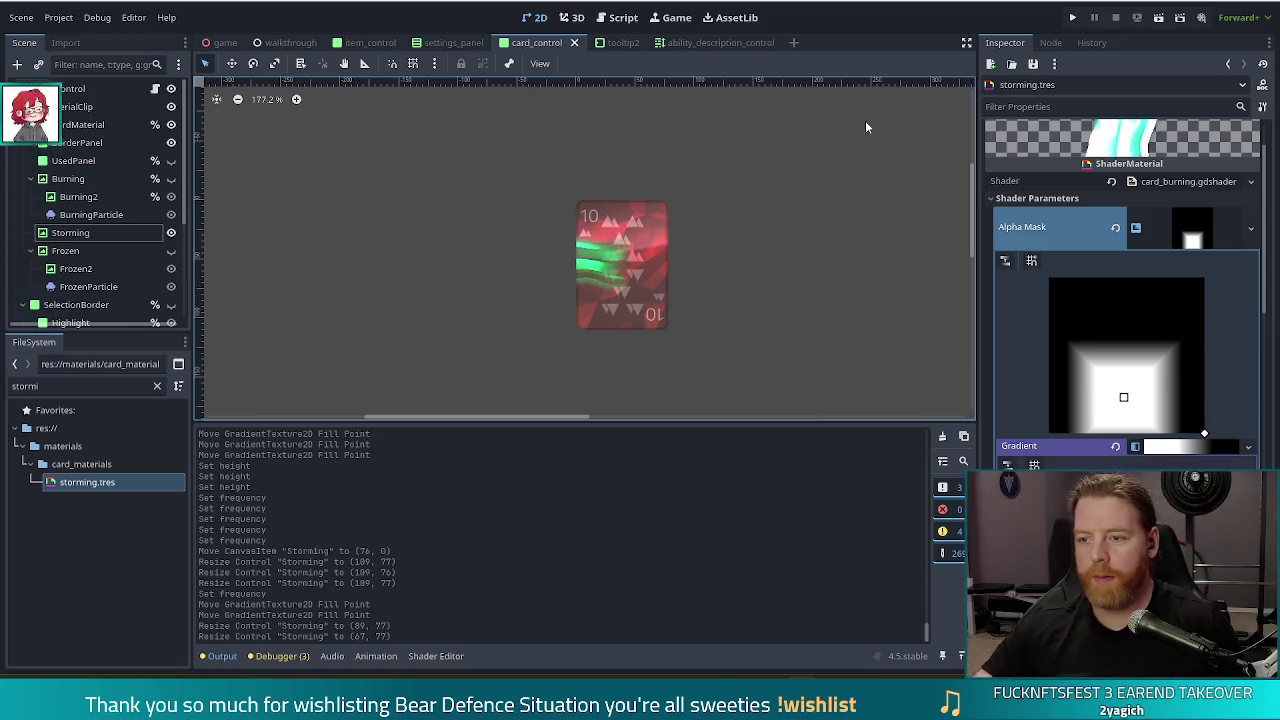
- Hide the Storming overlay node and run the project
click(171, 233)
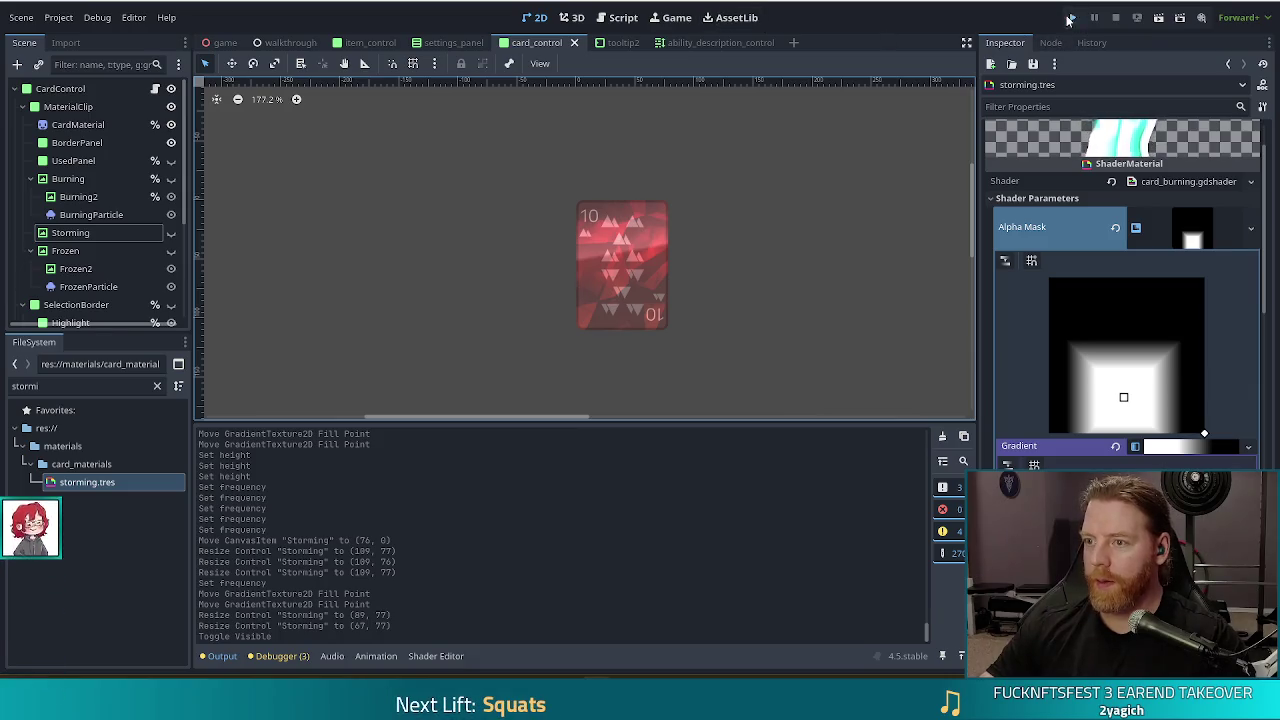
click(1070, 18)
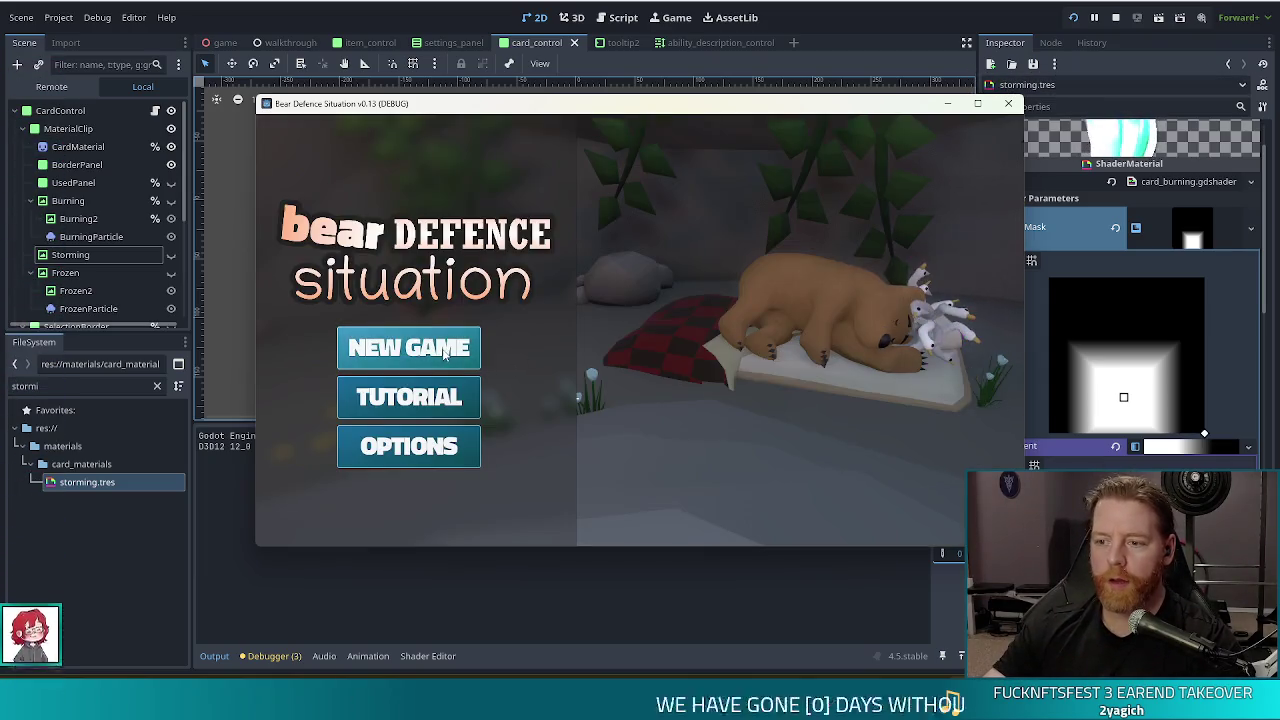
- Resume past the runtime error, set the enemy to golem_fire_normal via the console, and go fullscreen
click(441, 350)
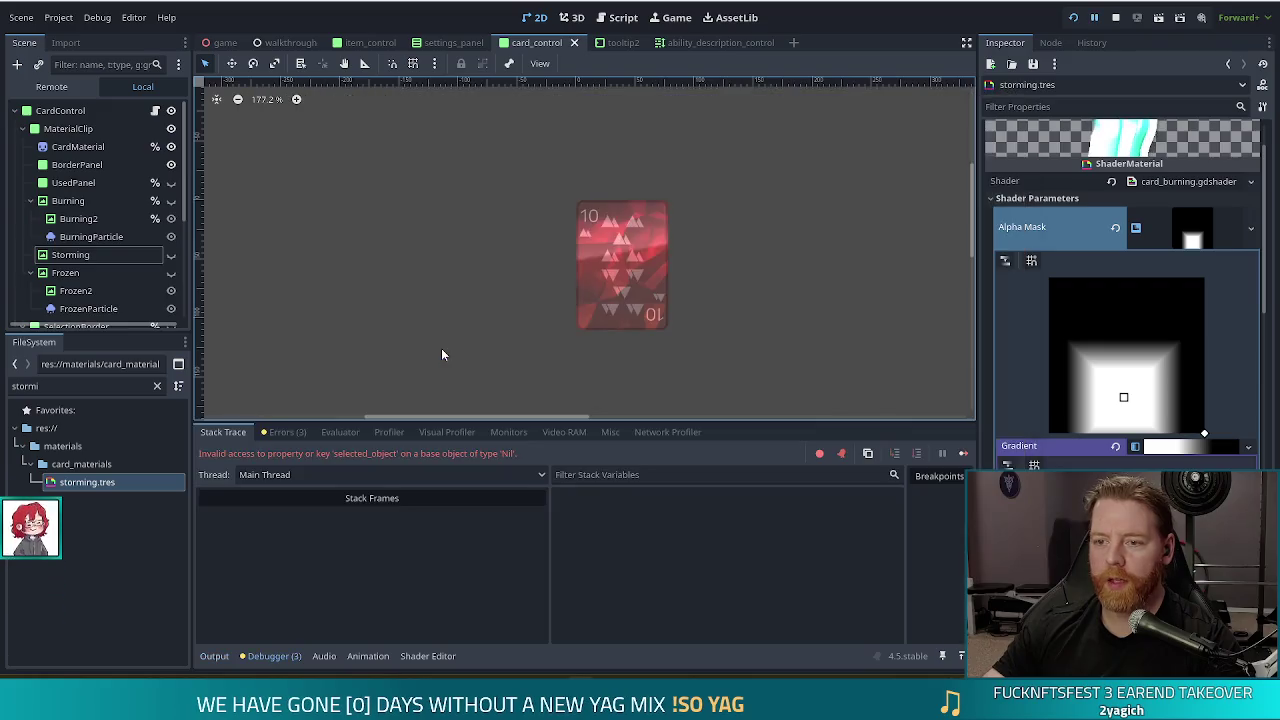
click(963, 453)
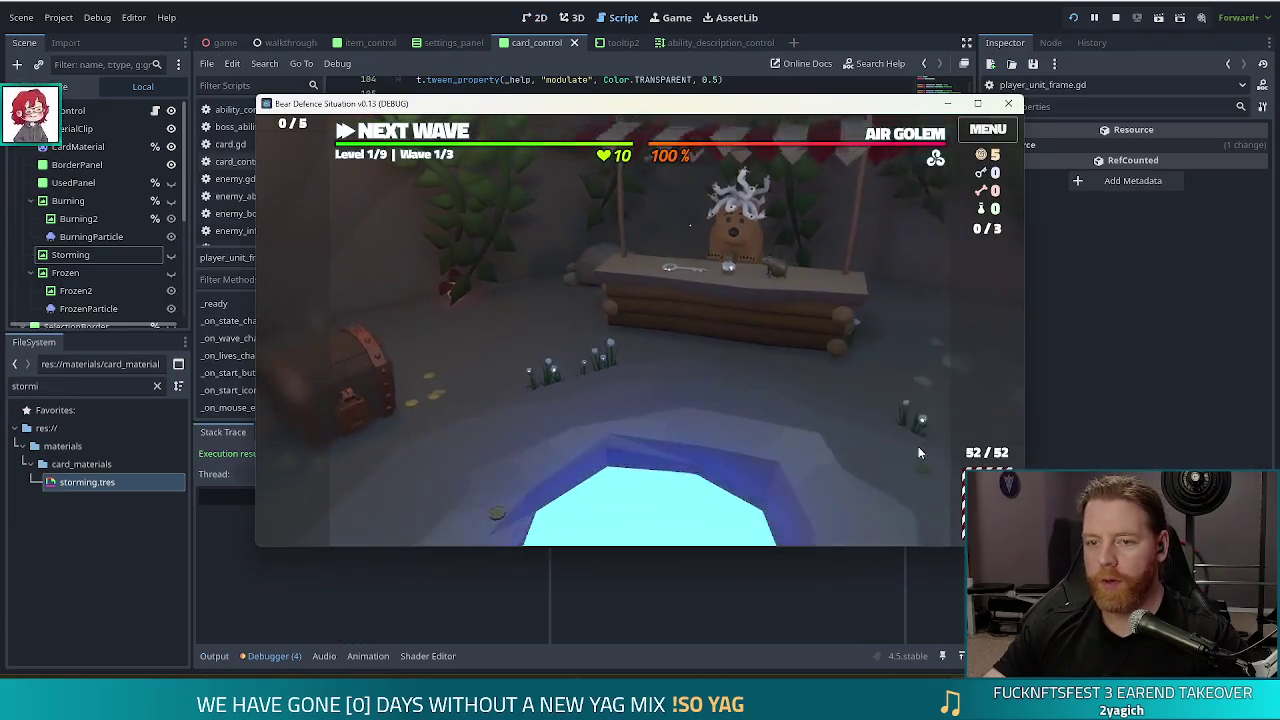
key(grave)
text(set)
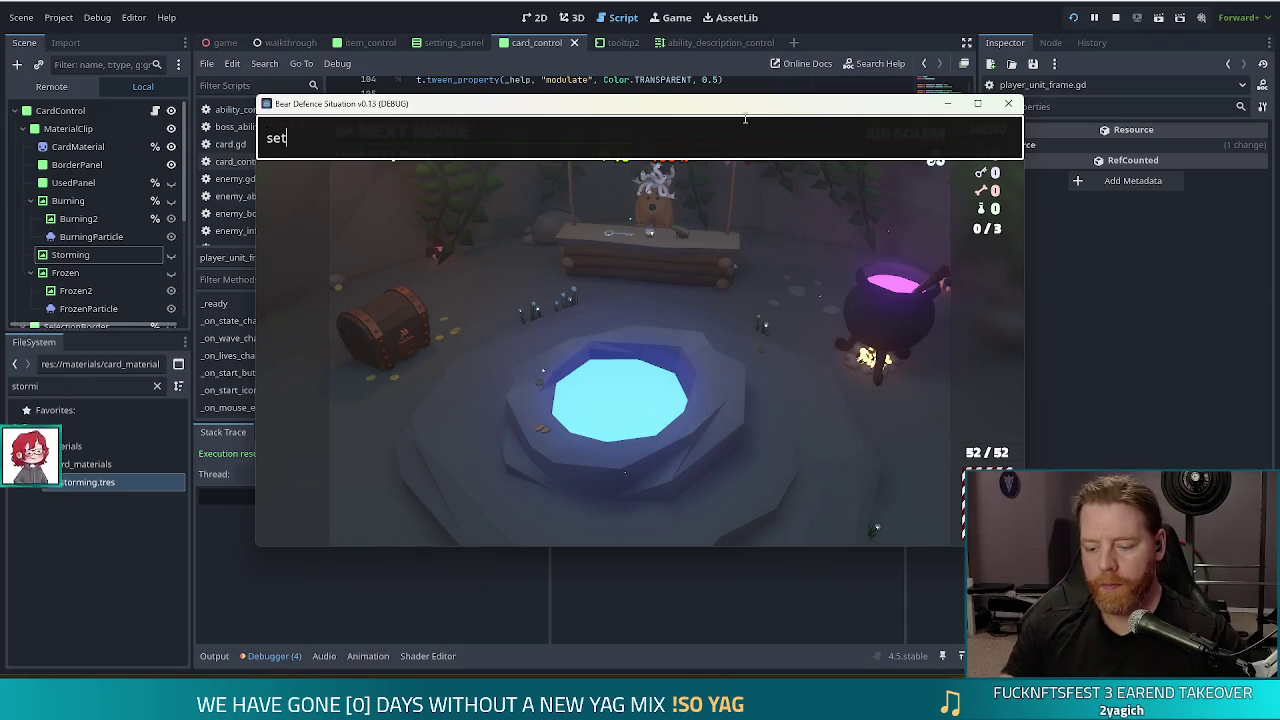
text(_enemy goe)
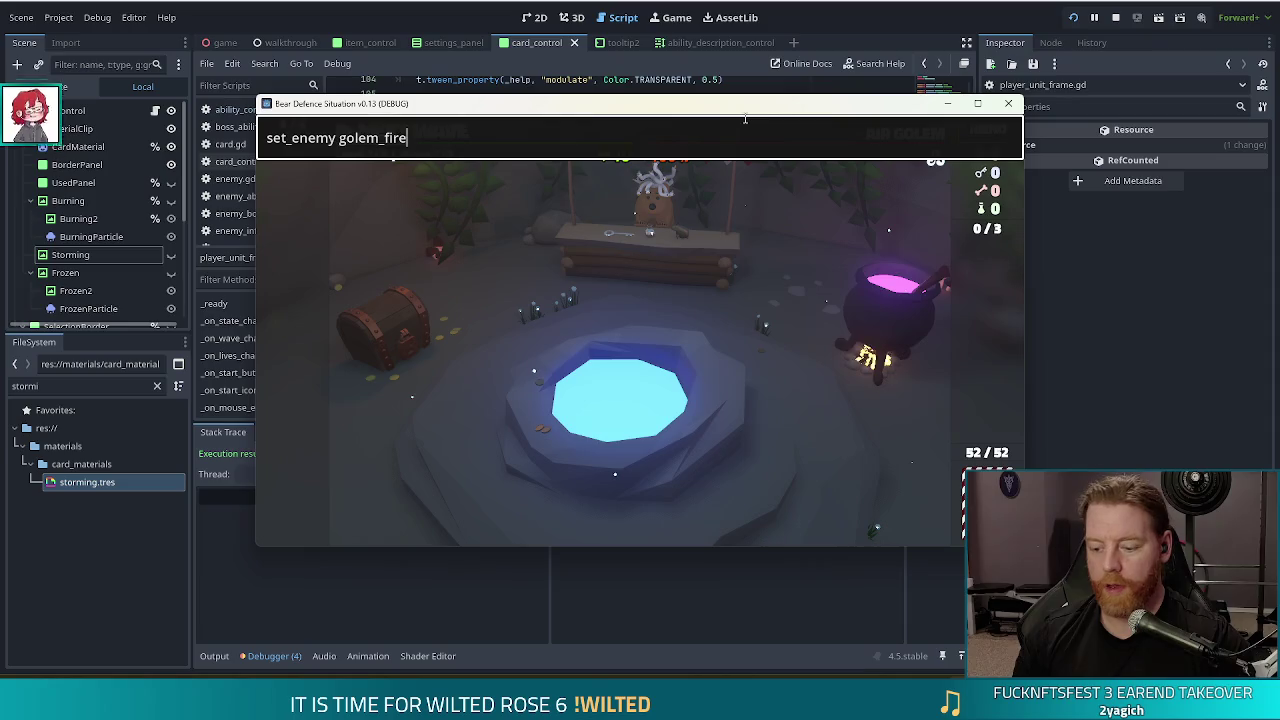
key(Return)
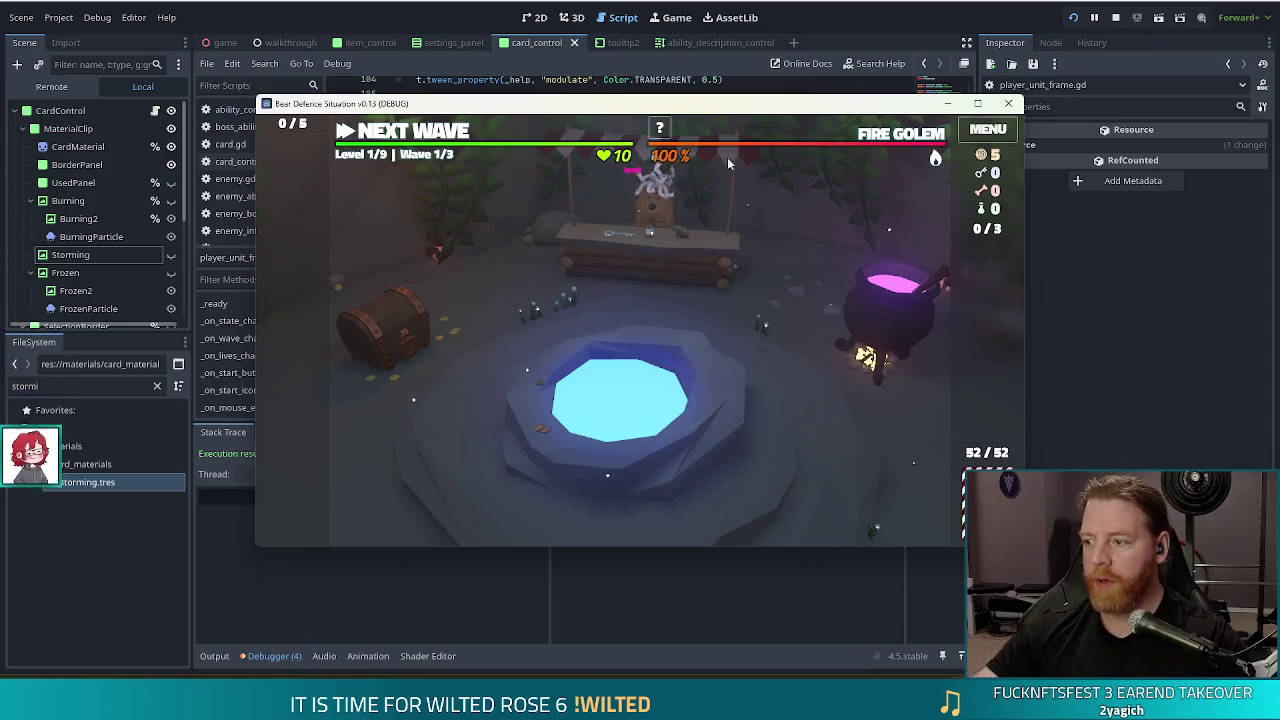
key(F11)
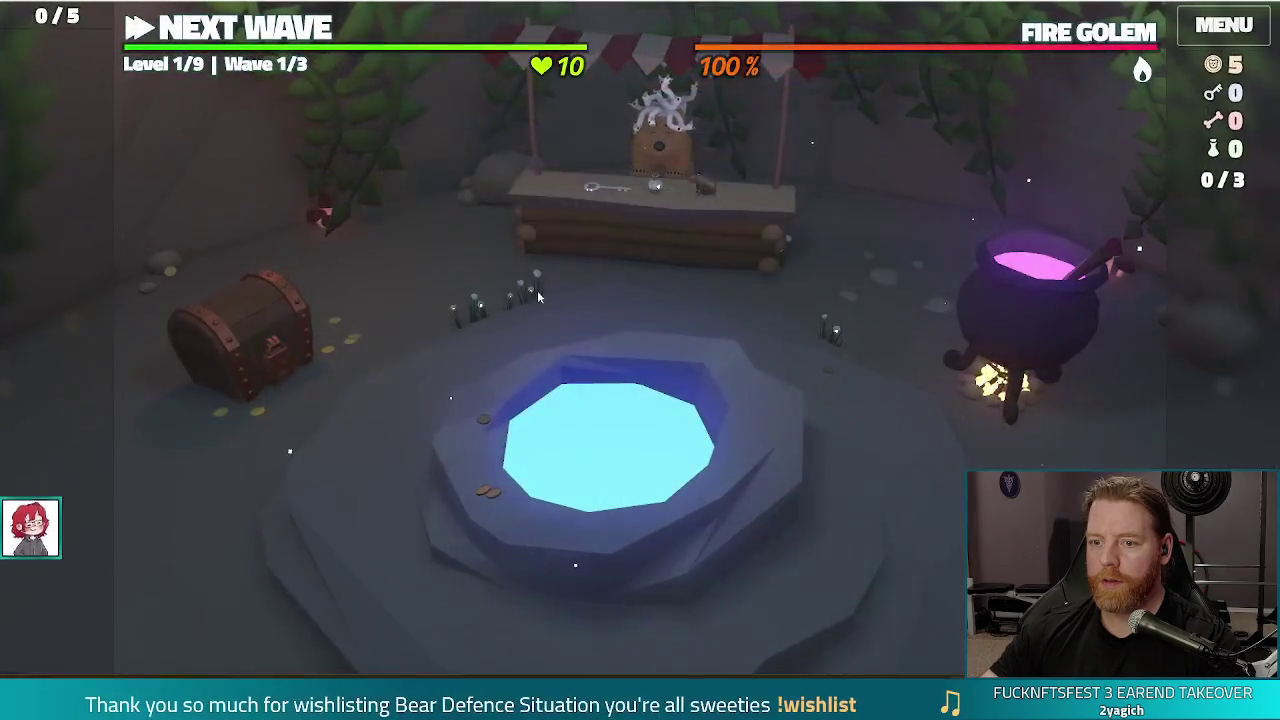
- Buy a Key for 5 gold at the shop and return to the map
click(703, 253)
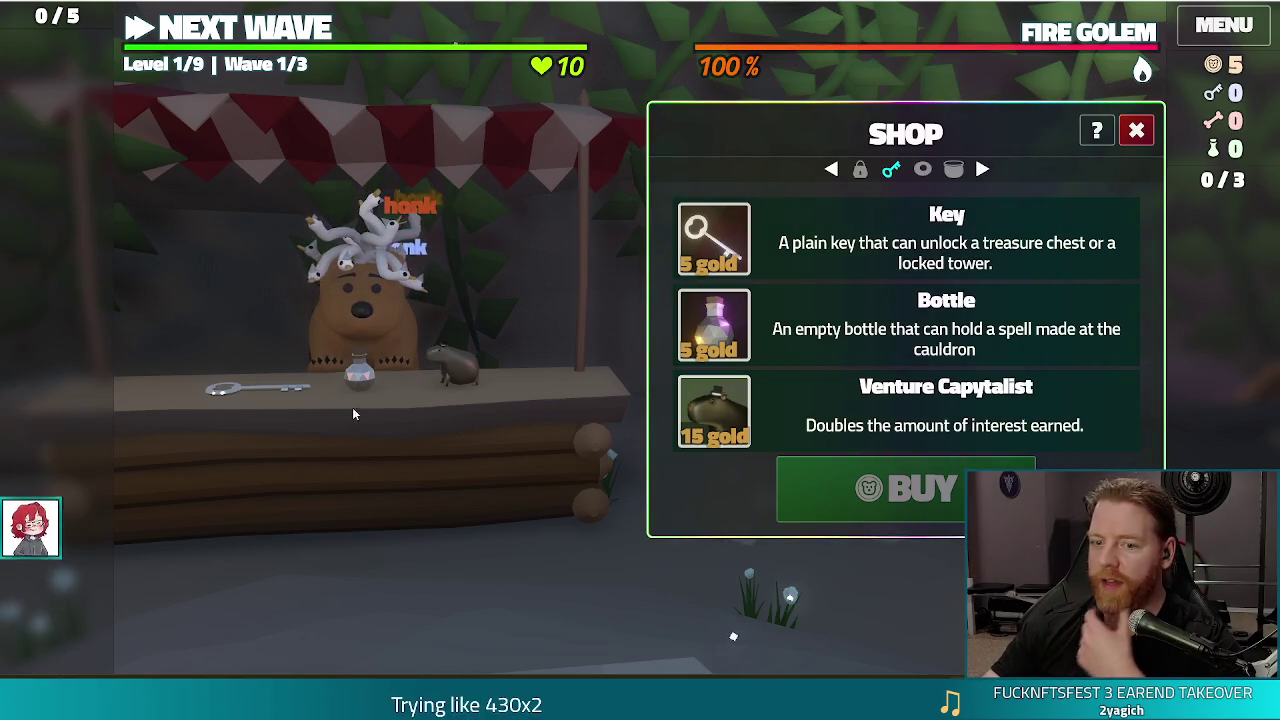
click(387, 313)
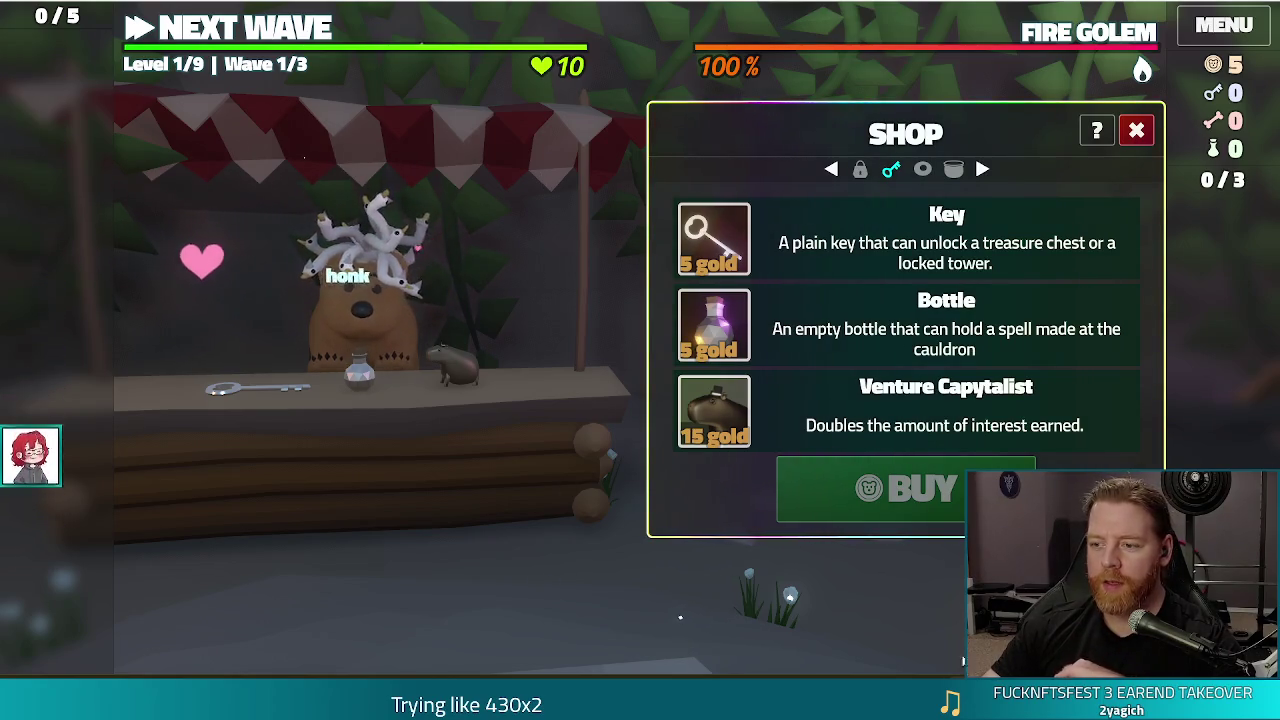
mouse_move(716, 421)
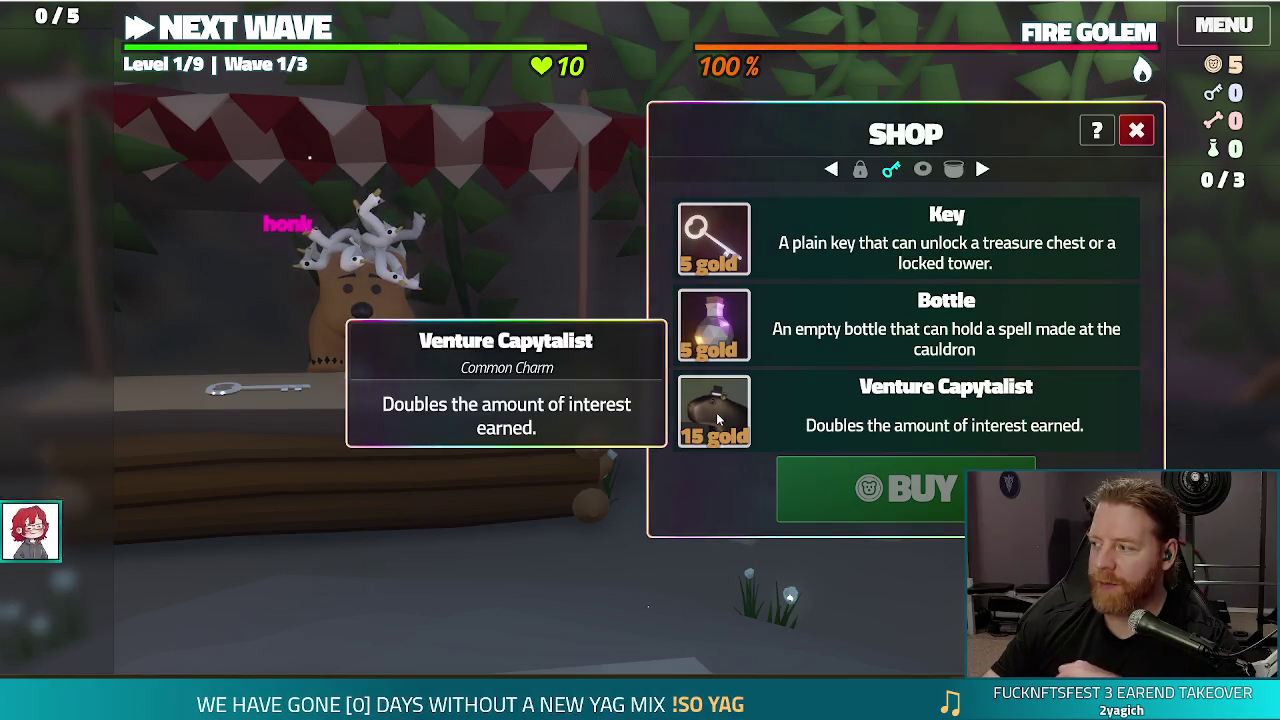
click(742, 240)
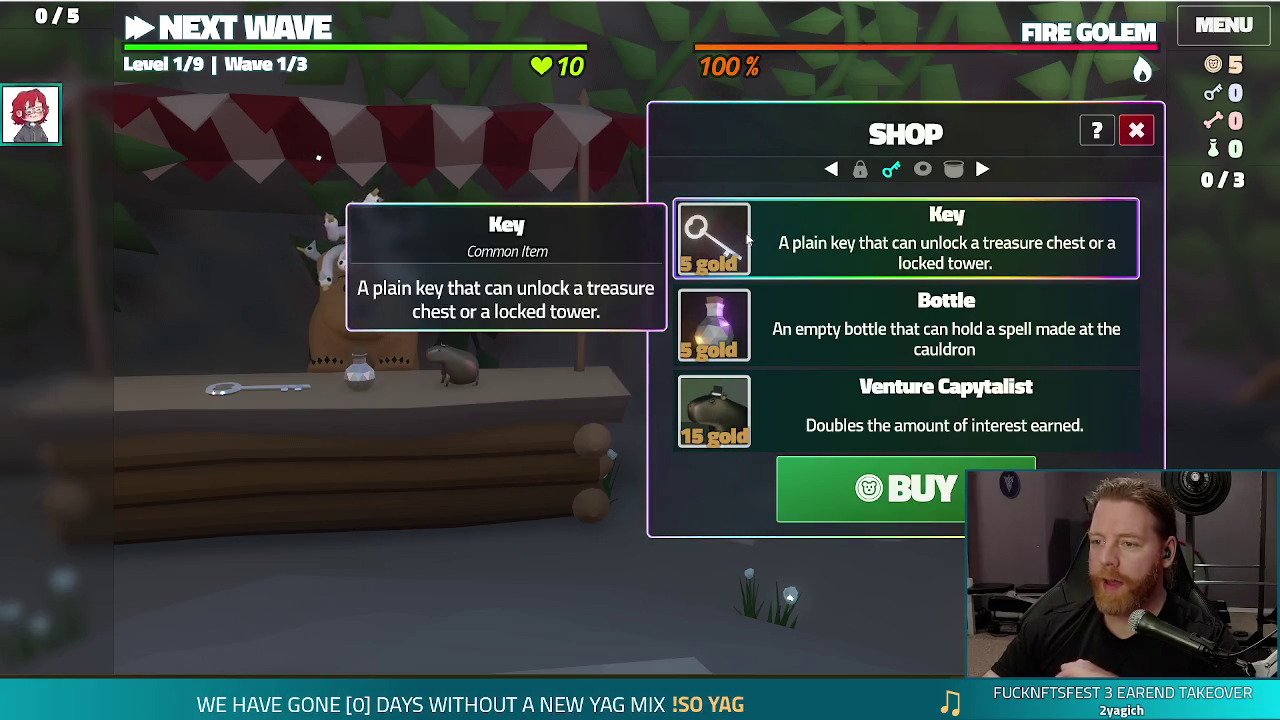
click(905, 488)
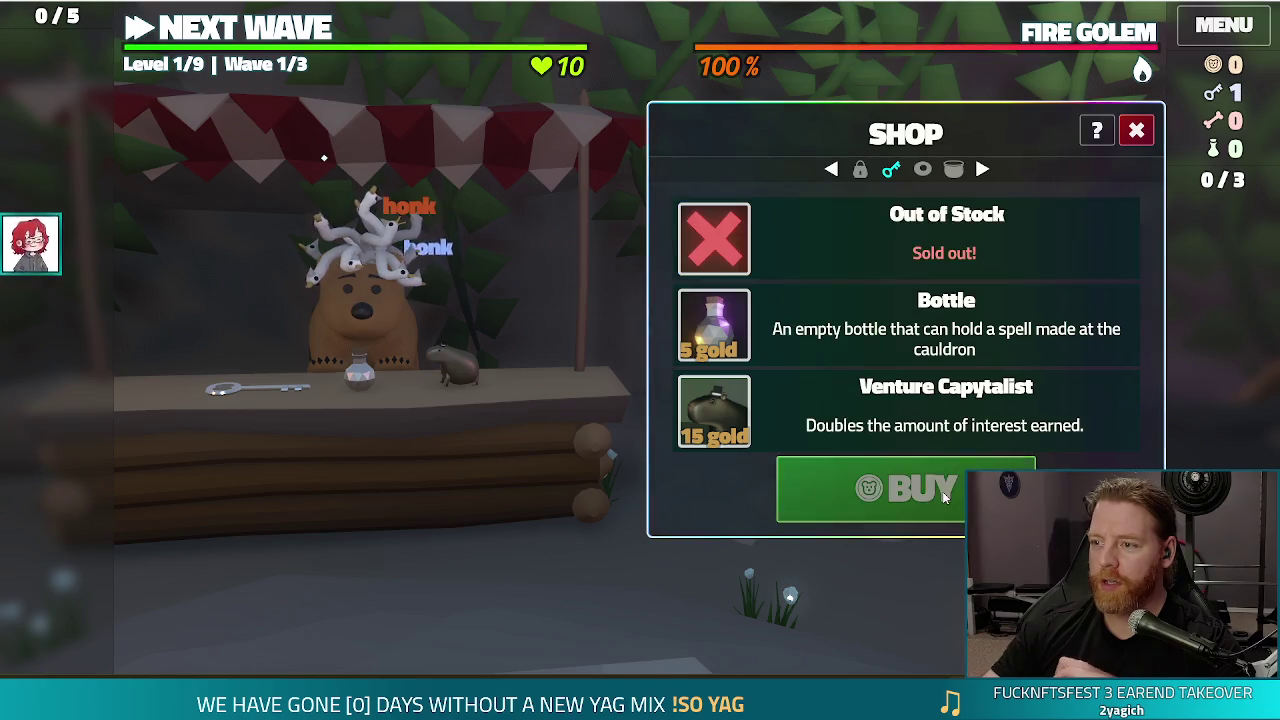
click(186, 37)
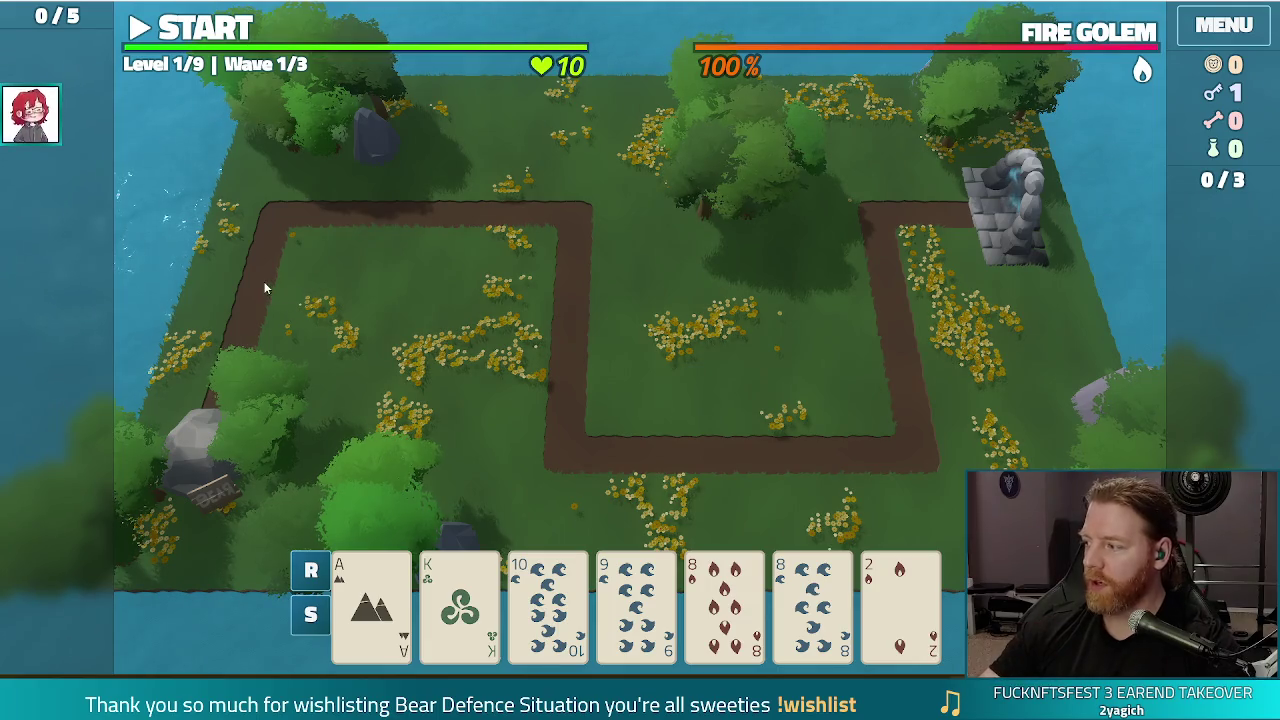
- Discard the 9 of Water, unlock the Lightning Tower with the key, and place one using a pair of 8s
click(636, 600)
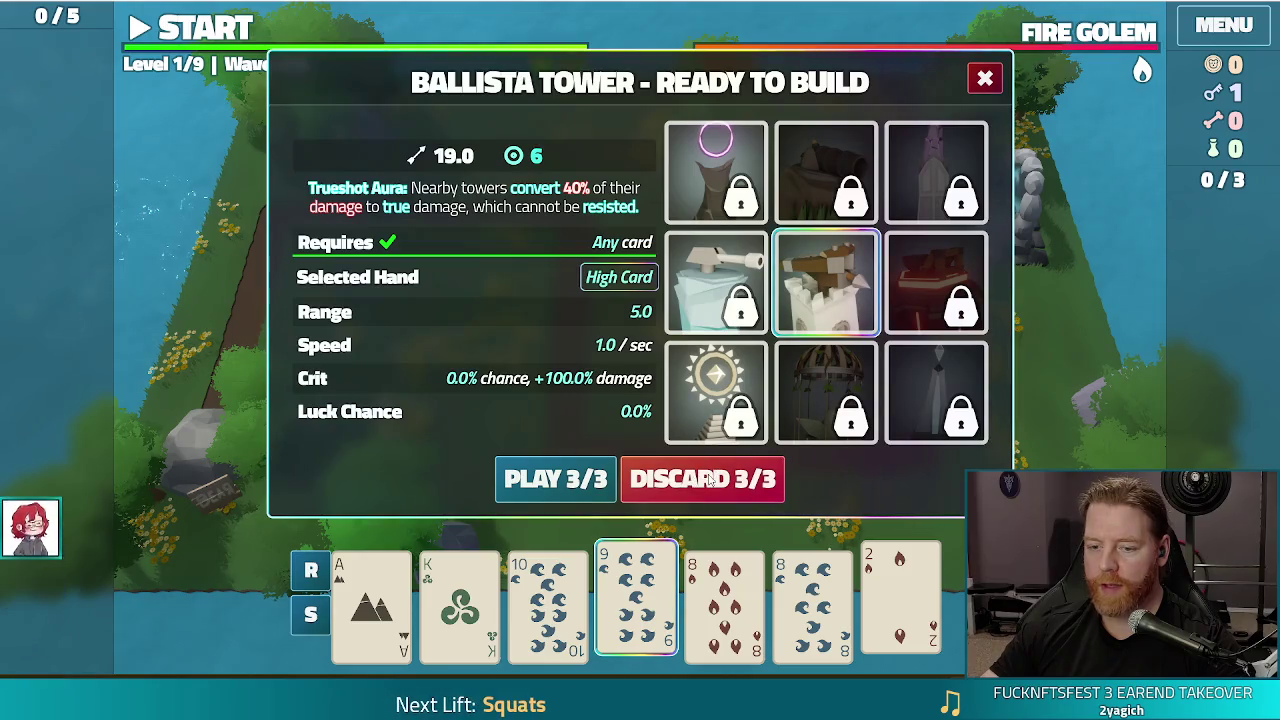
click(709, 481)
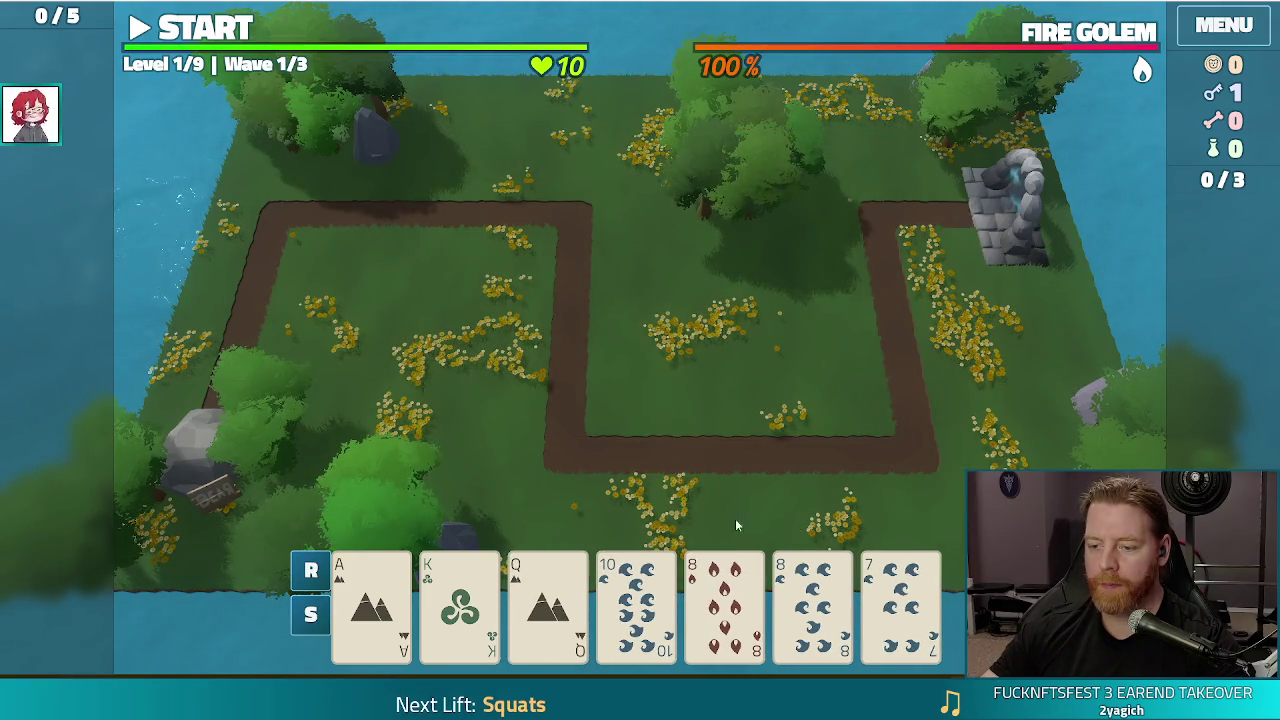
mouse_move(906, 594)
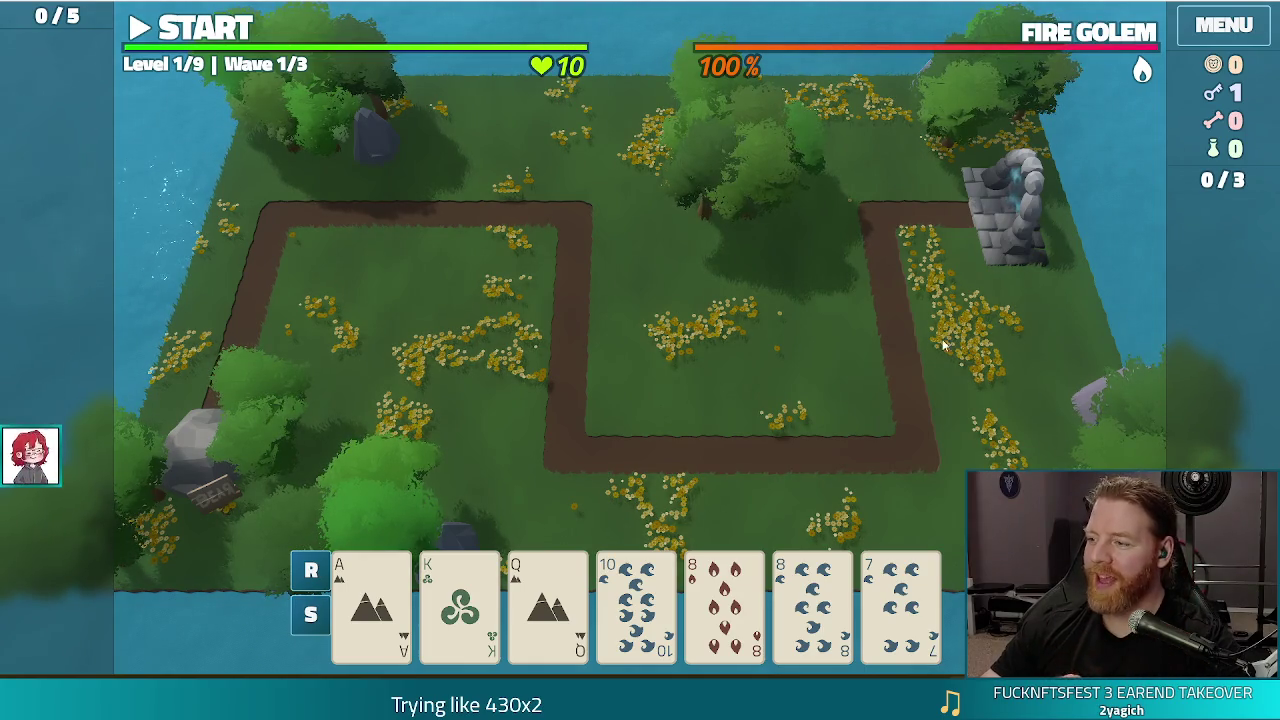
click(900, 600)
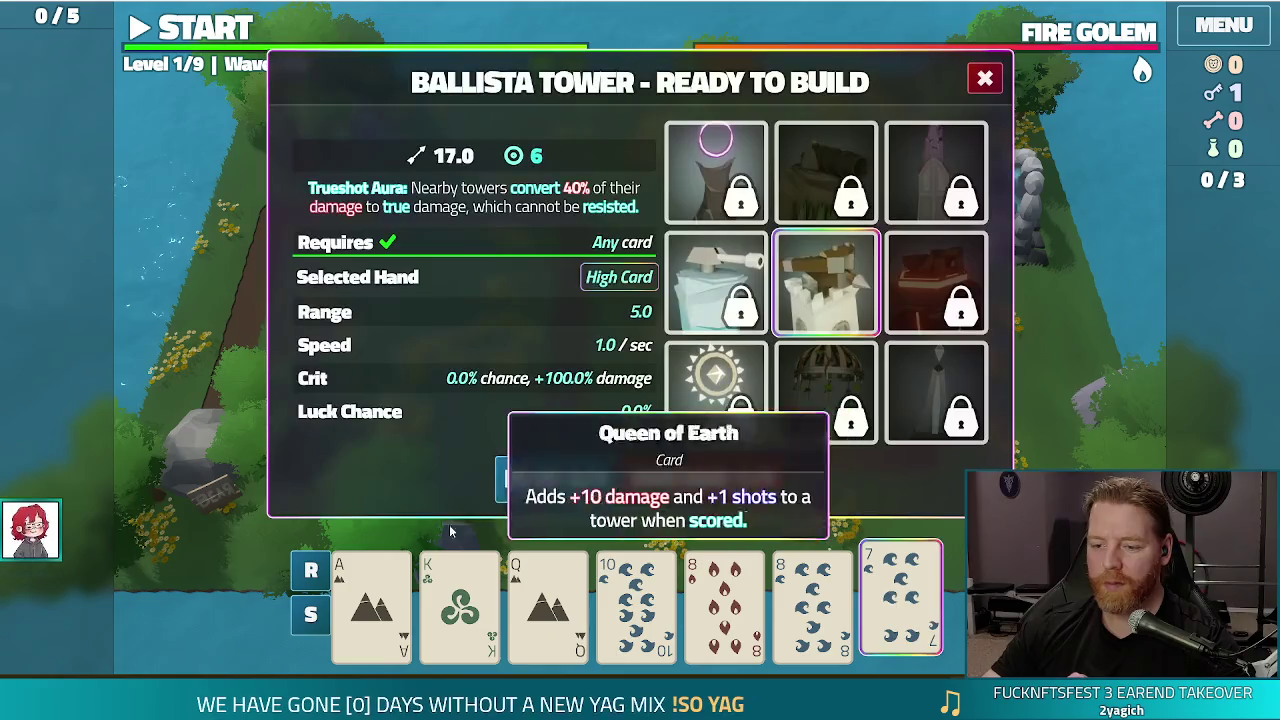
click(963, 424)
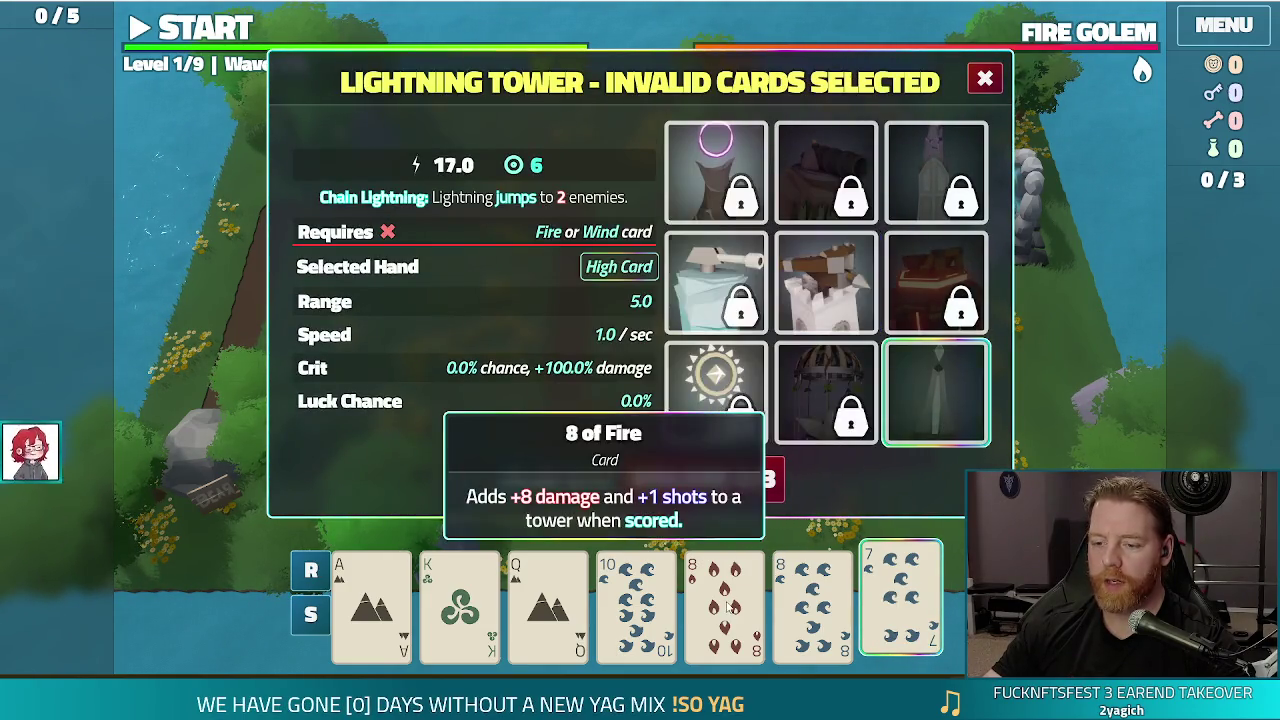
click(724, 600)
click(812, 600)
click(930, 625)
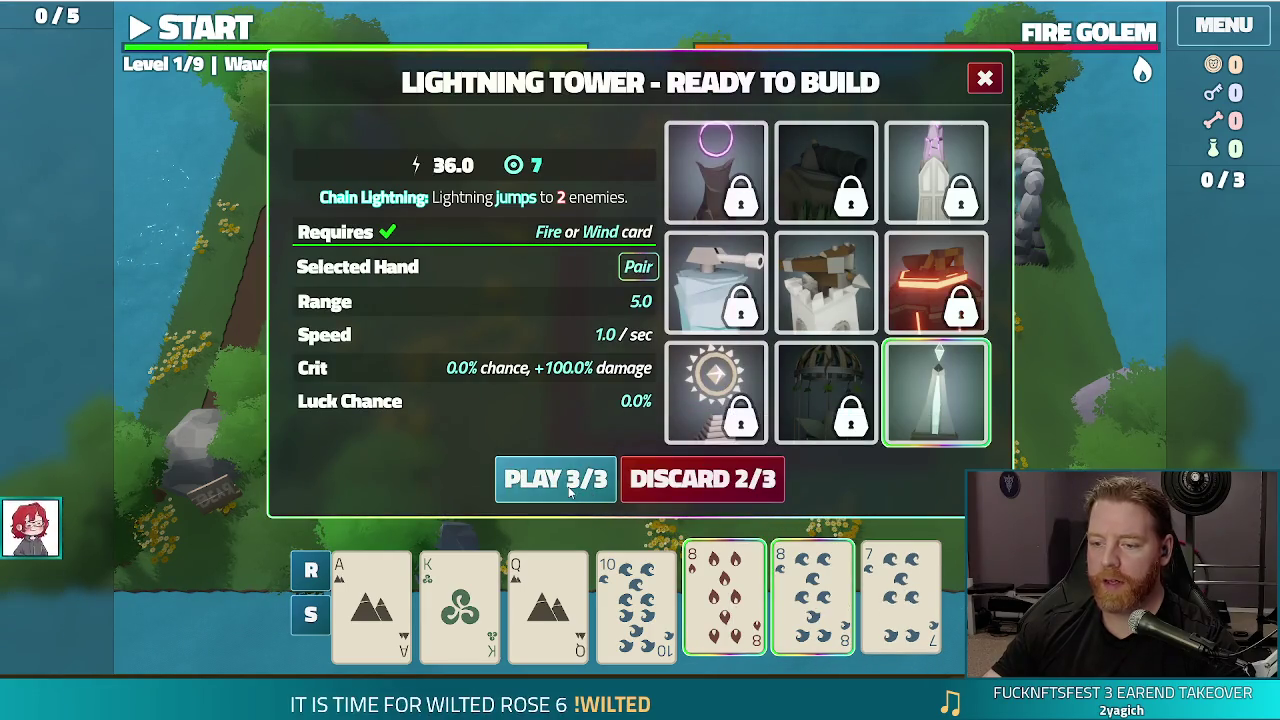
click(585, 488)
click(803, 380)
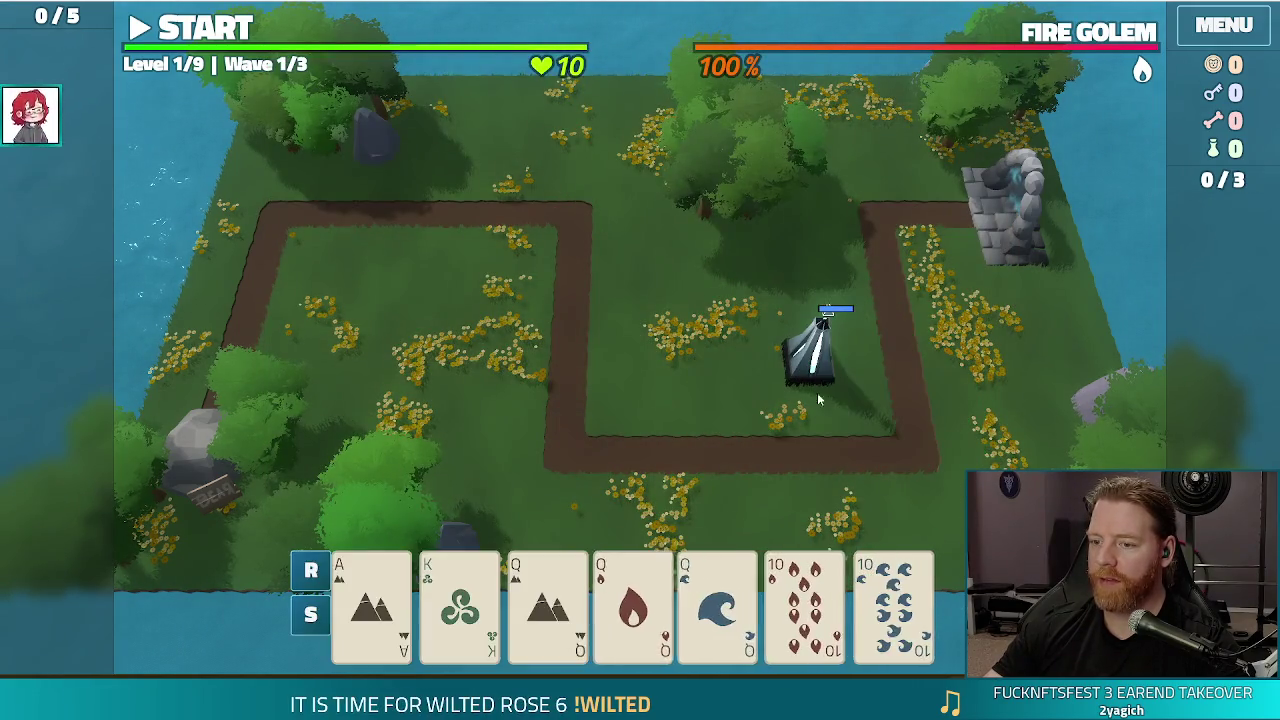
- Build a second Lightning Tower from a Queens-and-10s Full House and place it on the grass
mouse_move(1083, 33)
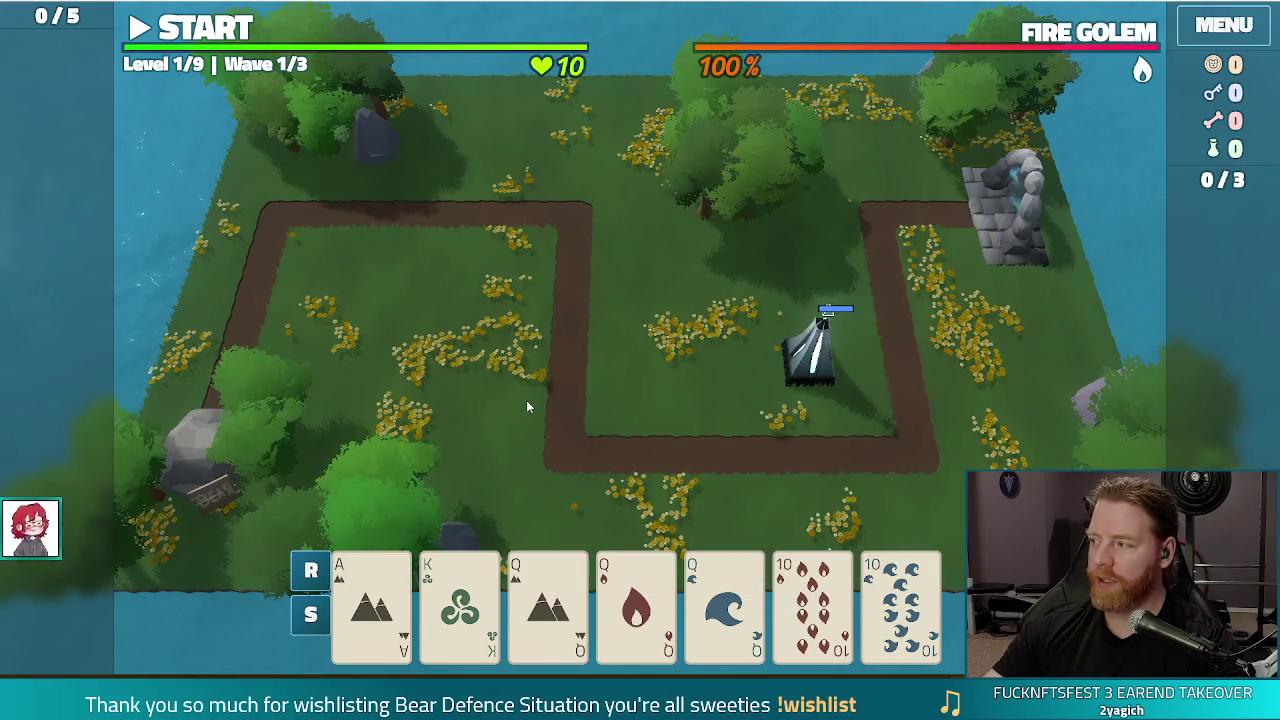
click(537, 648)
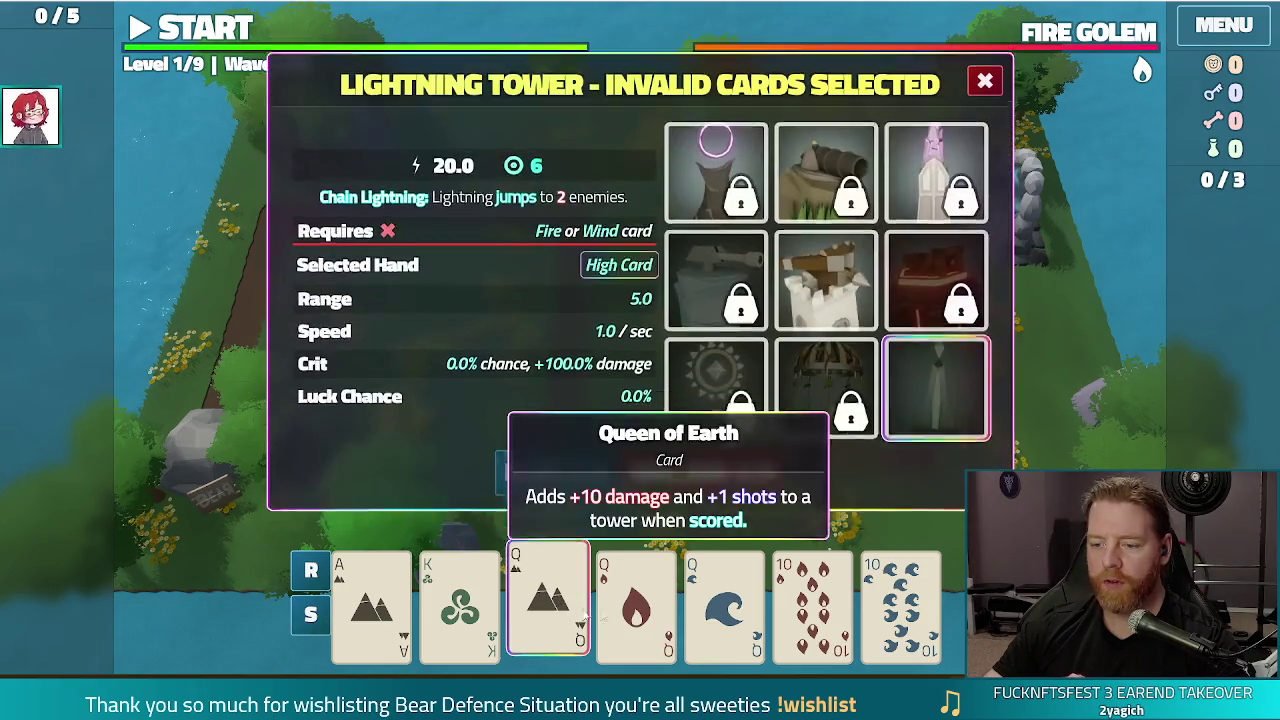
click(636, 610)
click(724, 610)
click(812, 610)
click(900, 610)
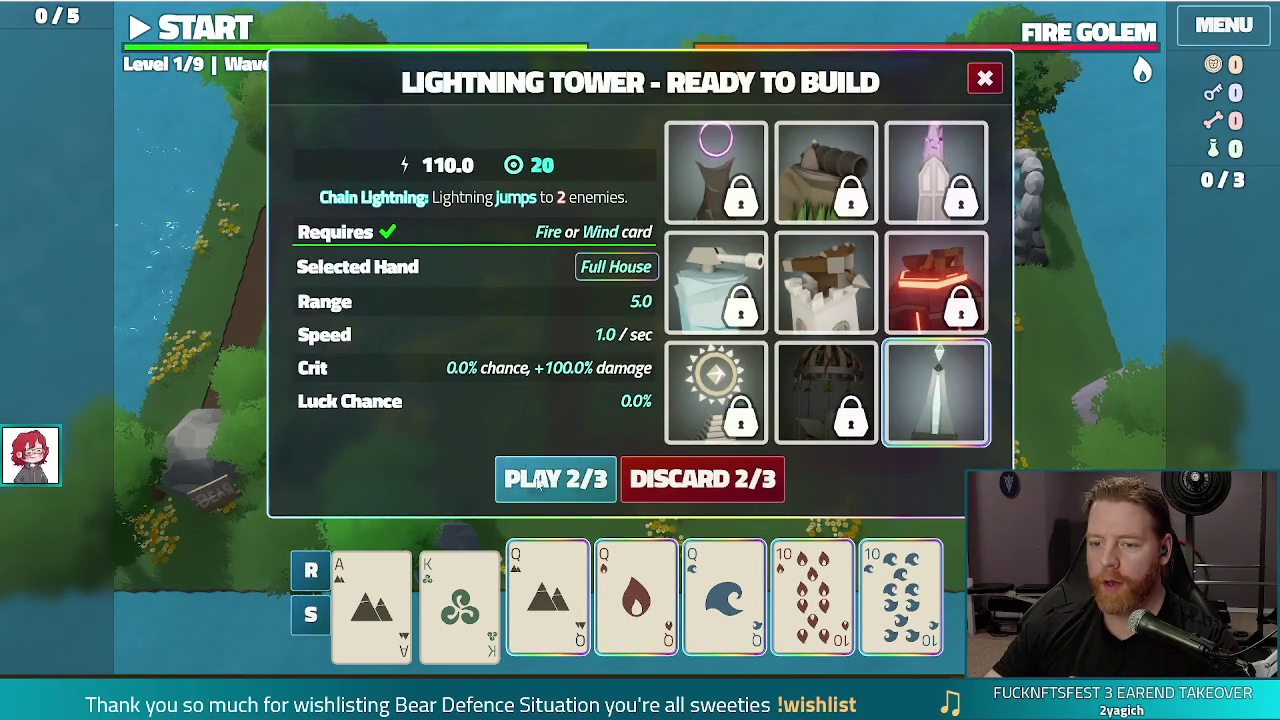
click(535, 478)
click(665, 345)
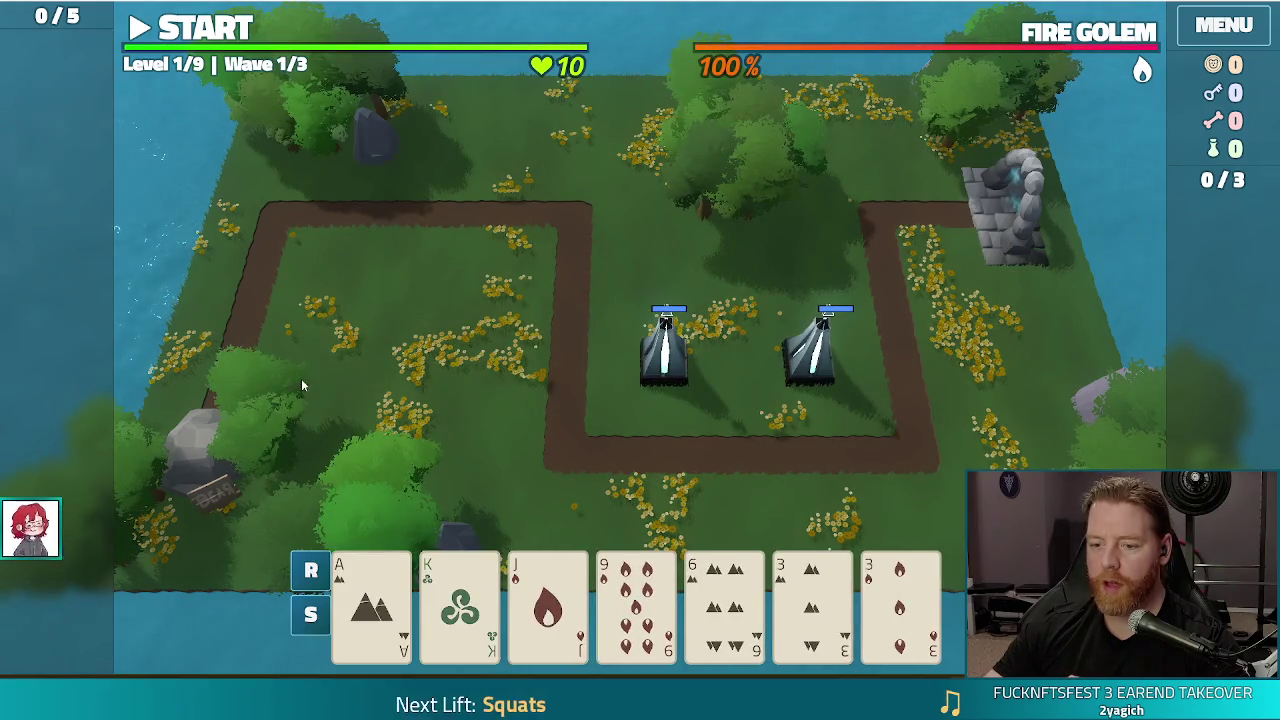
- Cancel an invalid tower build with the 6 card and start the first wave
click(636, 610)
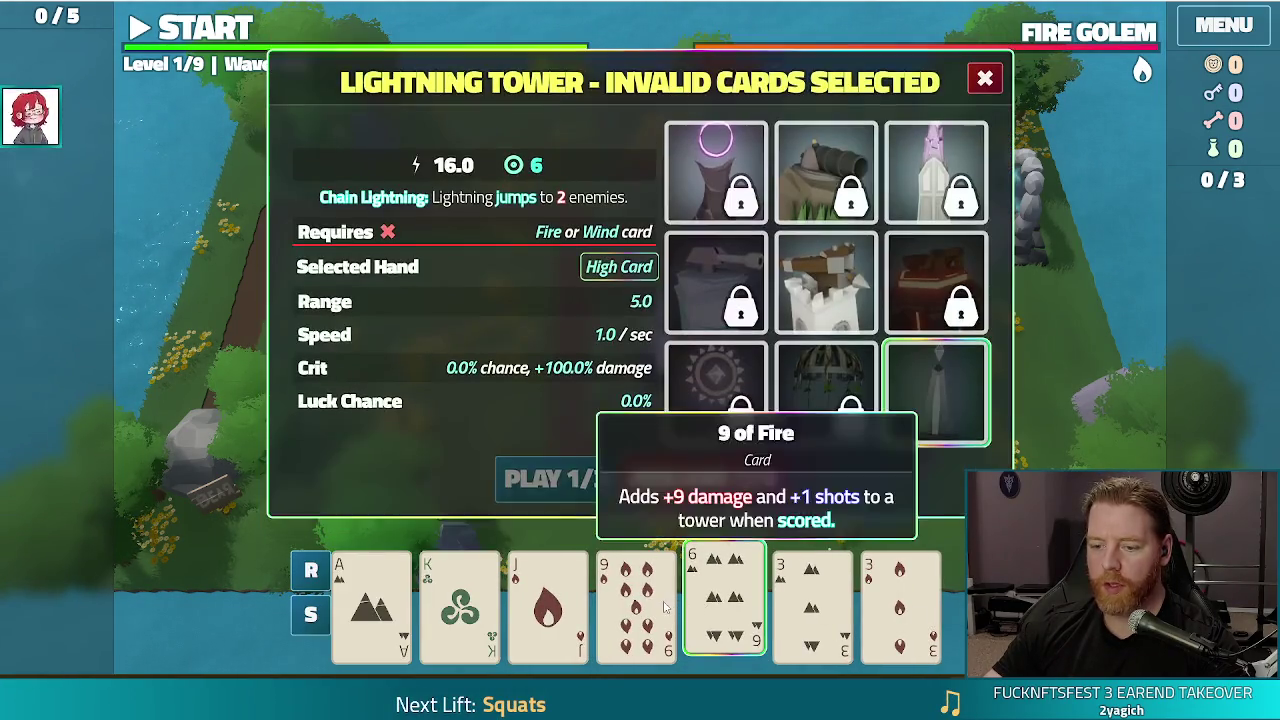
click(273, 21)
click(205, 30)
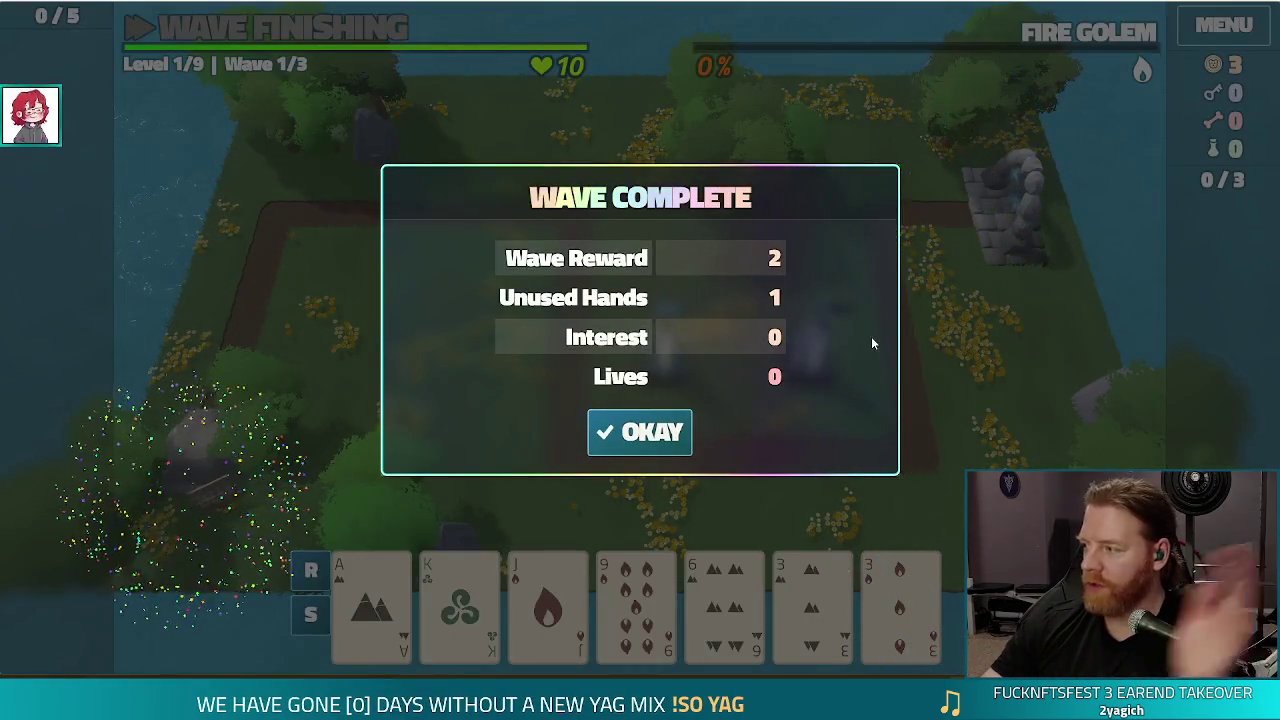
- Build a third Lightning Tower from a pair of 3s at the path's upper left and clear wave 2
click(633, 440)
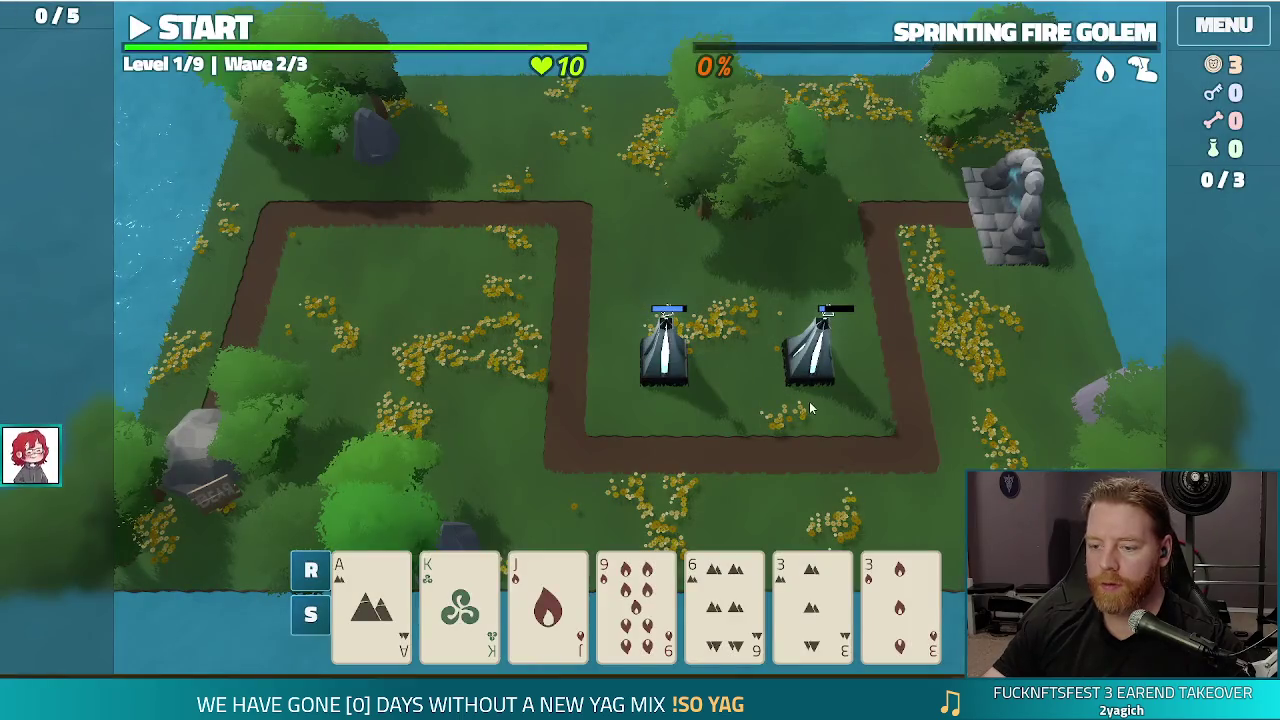
click(724, 600)
click(900, 600)
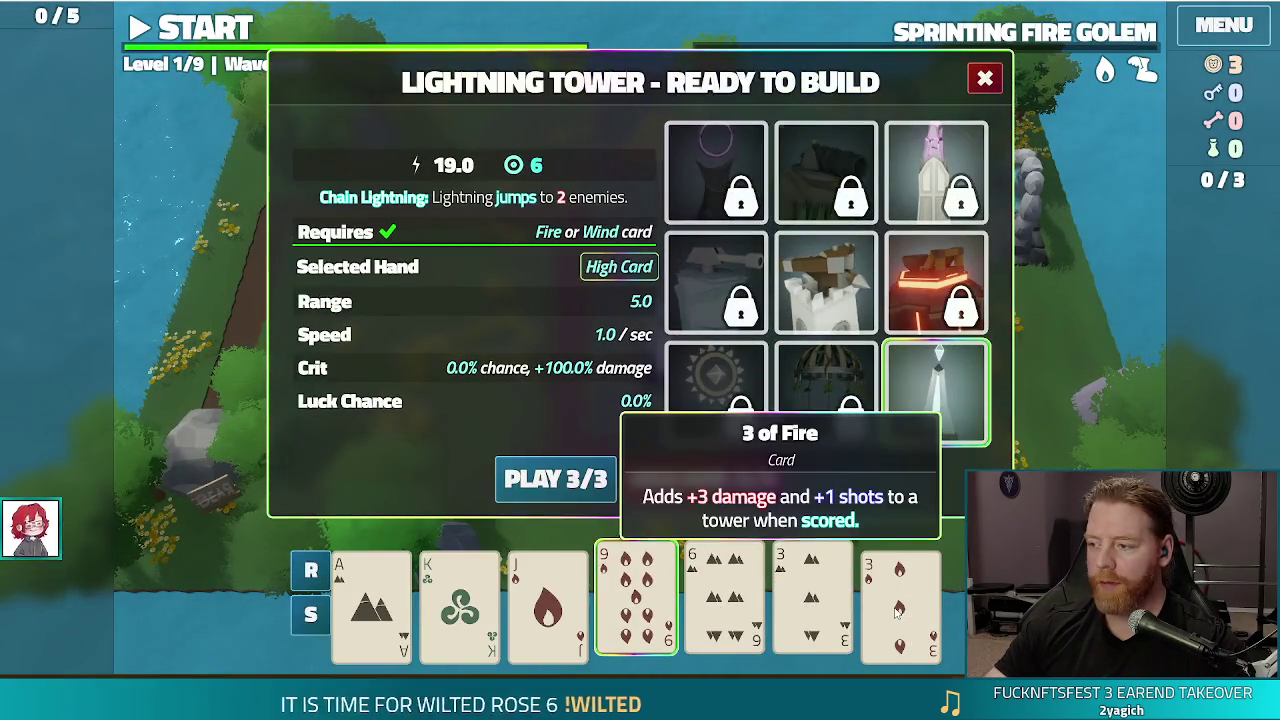
click(812, 600)
click(724, 600)
click(555, 479)
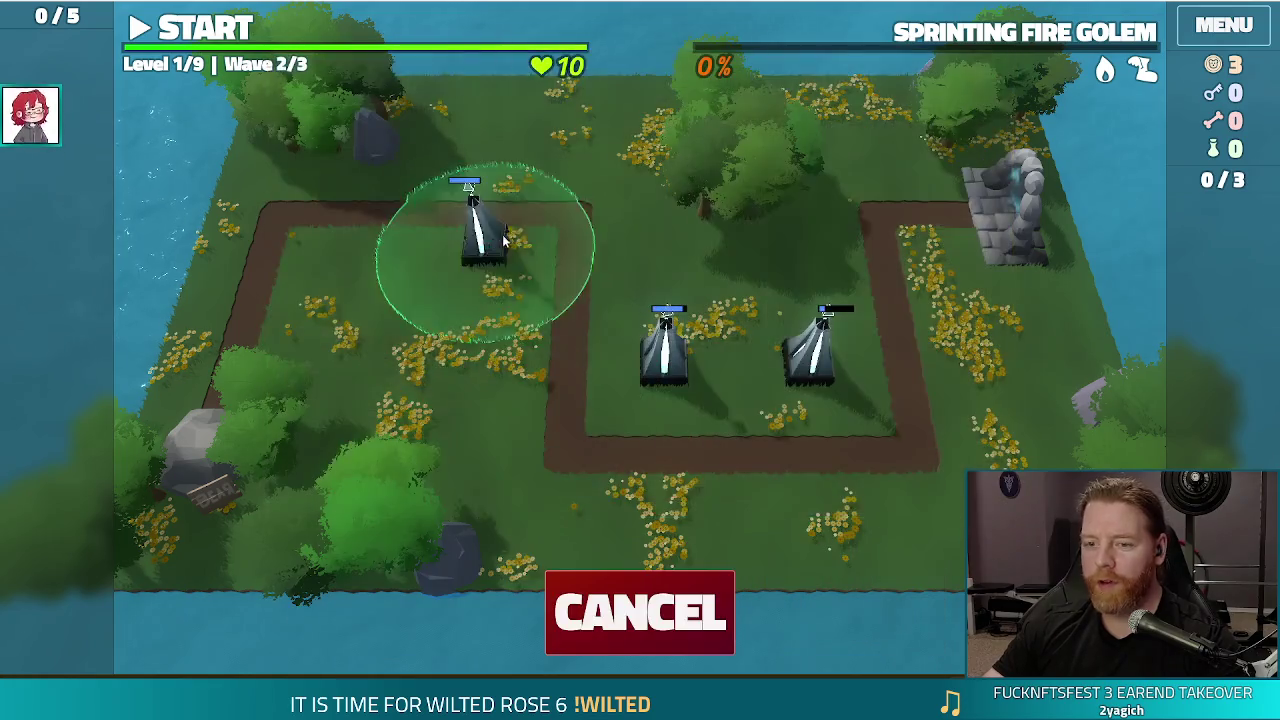
click(490, 272)
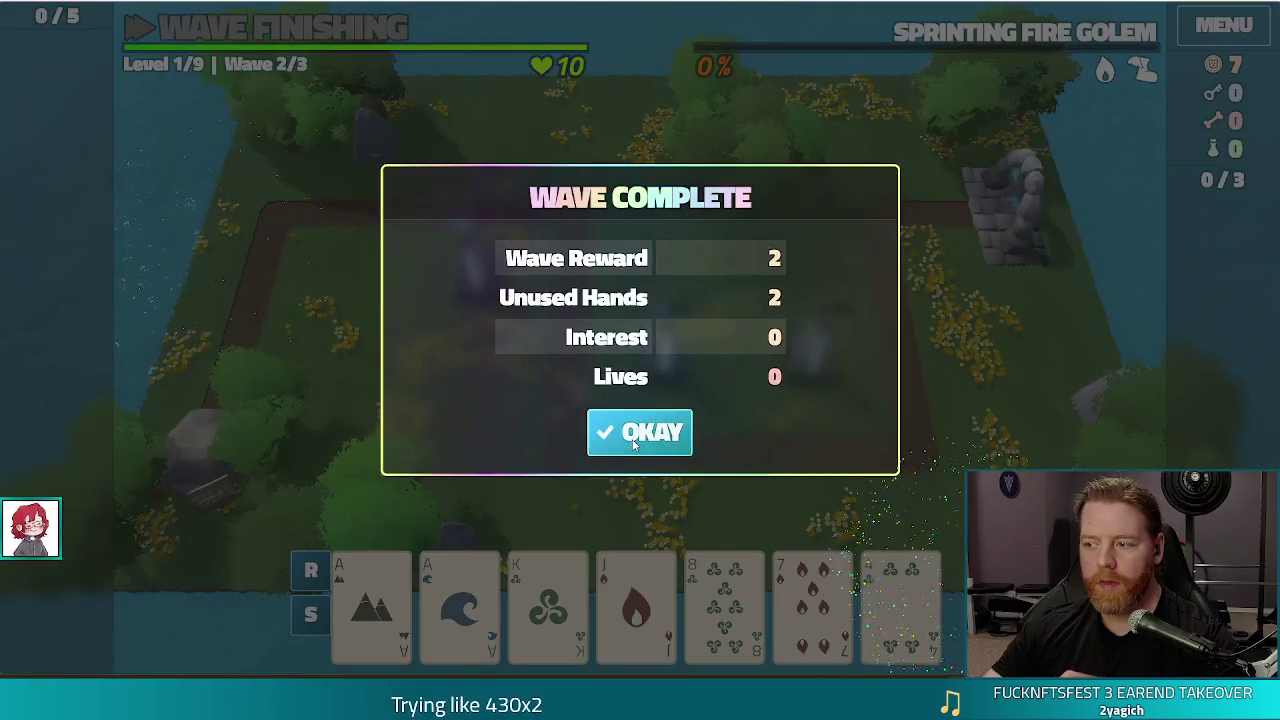
click(630, 430)
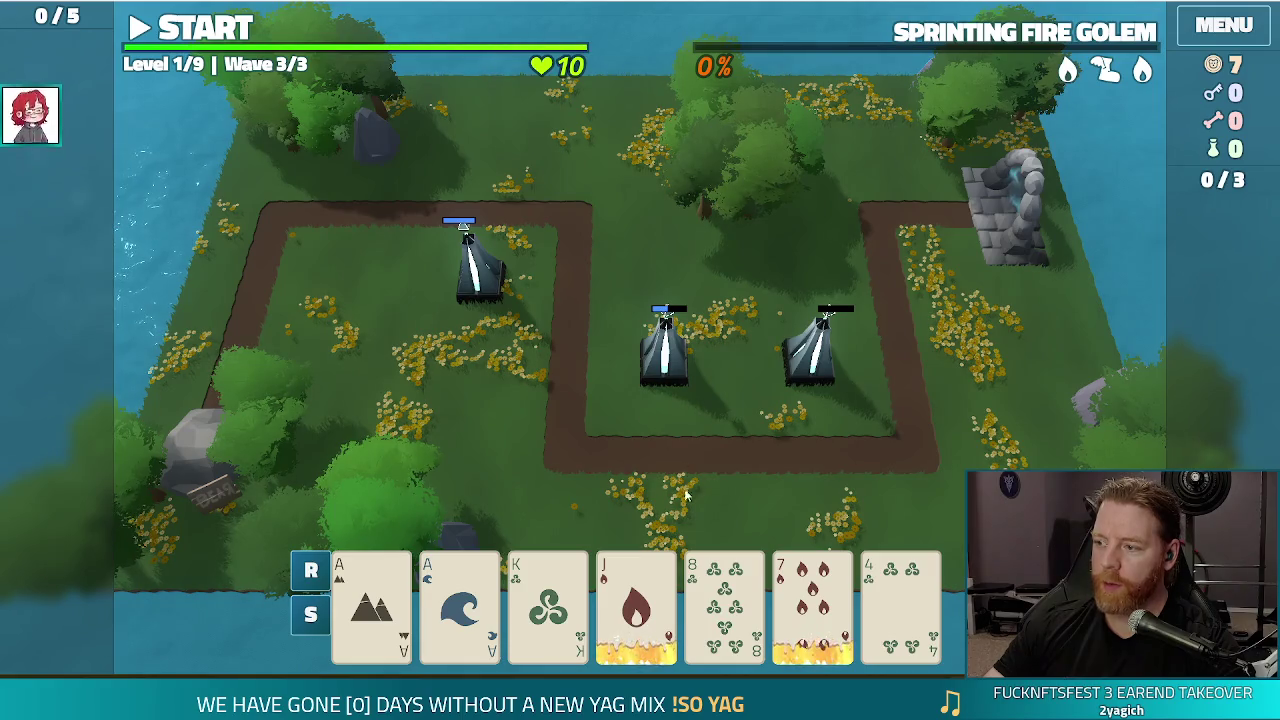
- Discard the 8 of Wind, then play Two Pair (Aces and Jacks) for a tower at the far top-left
mouse_move(650, 568)
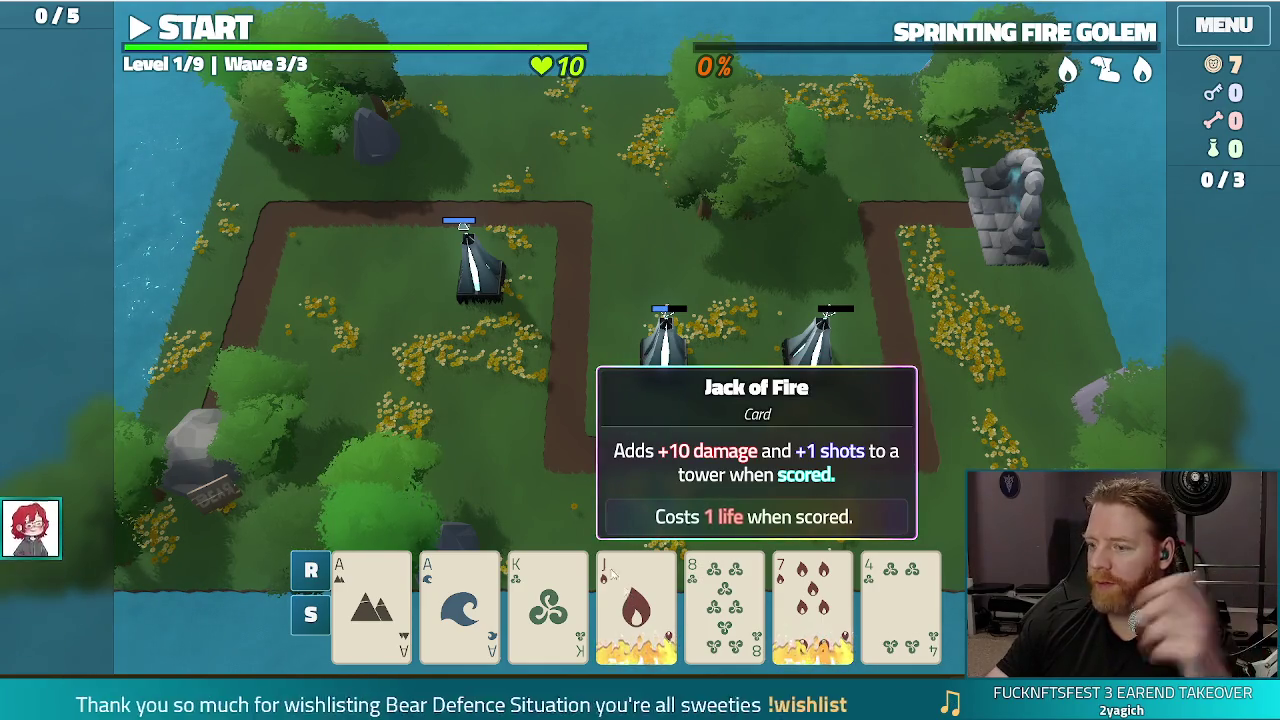
click(732, 555)
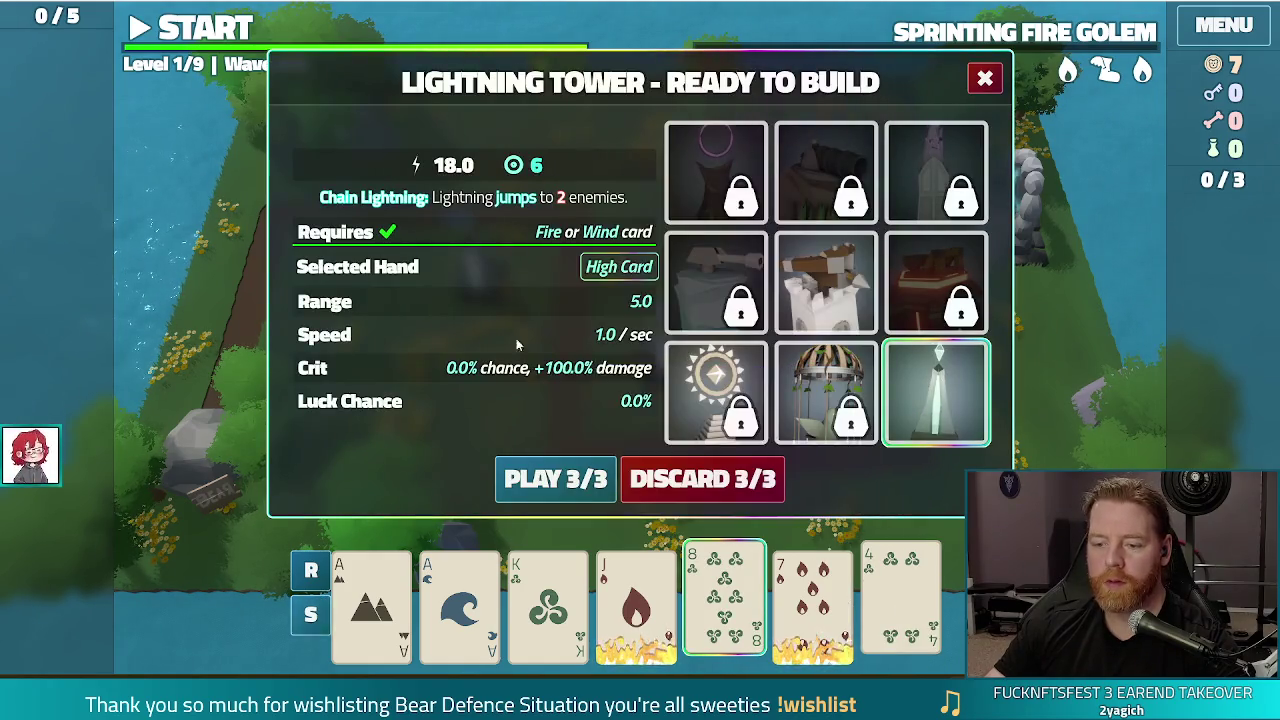
click(720, 478)
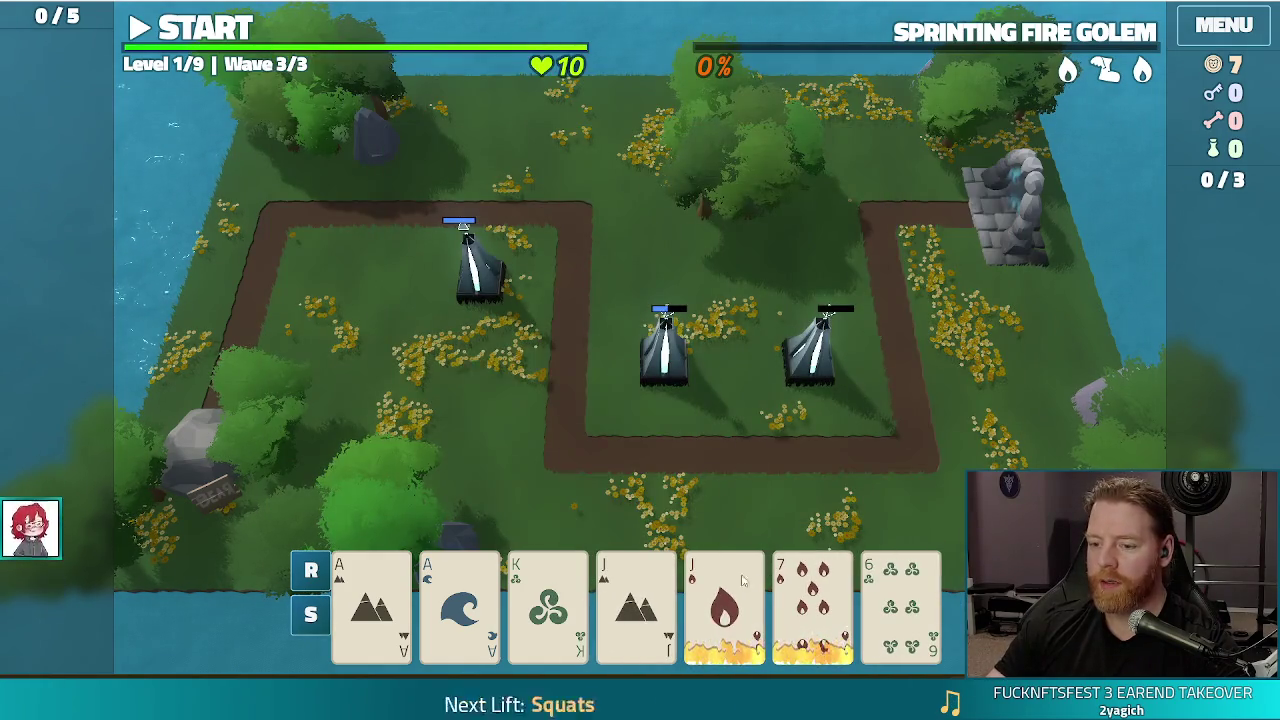
click(370, 600)
click(459, 600)
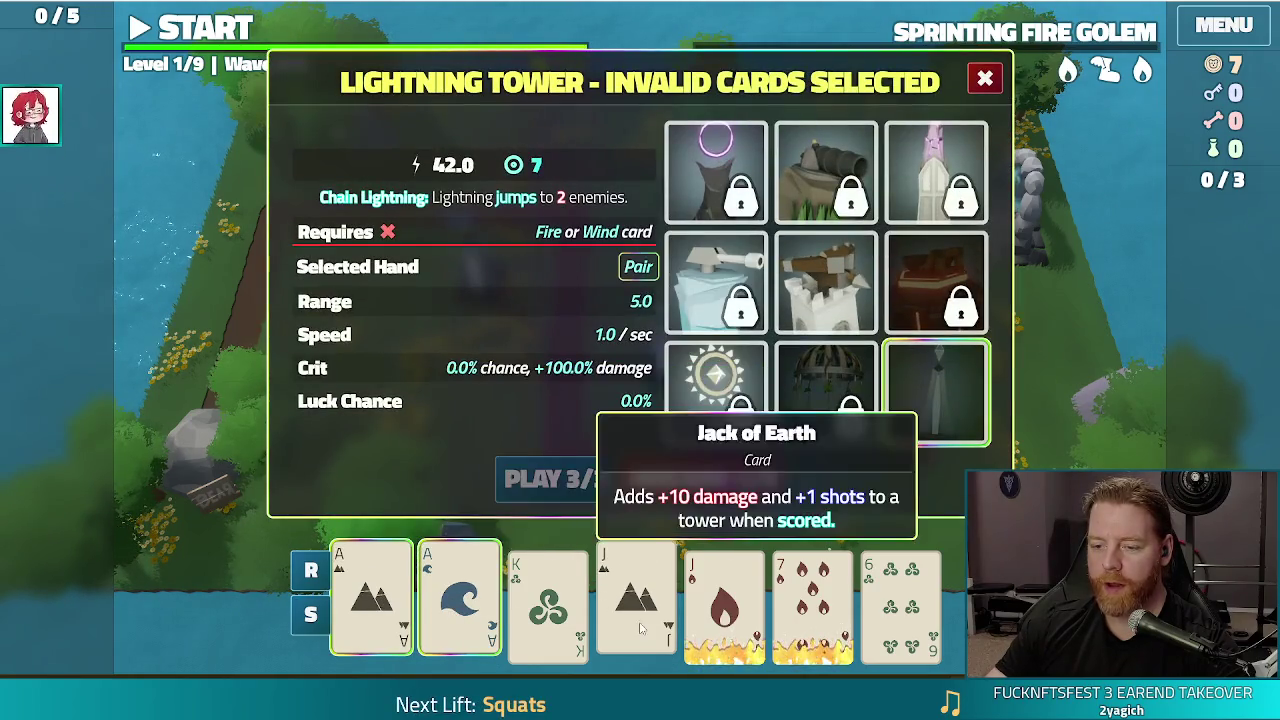
click(641, 627)
click(724, 648)
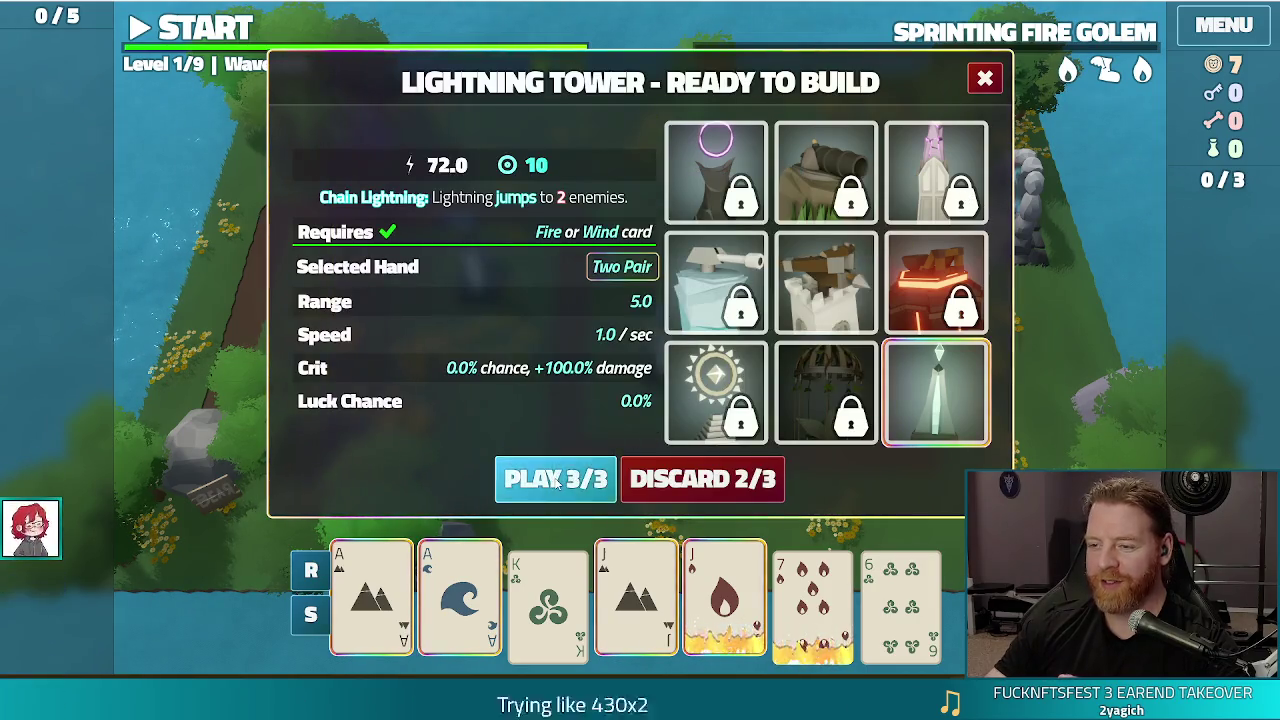
click(555, 478)
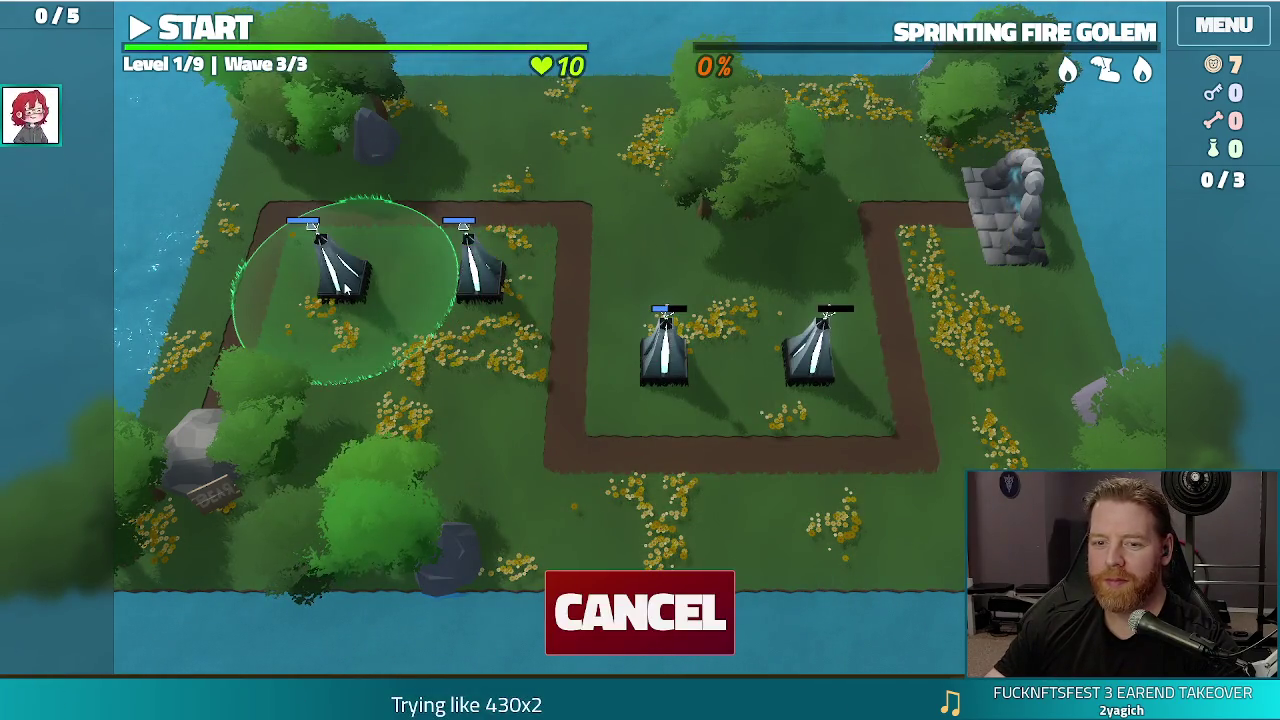
click(344, 282)
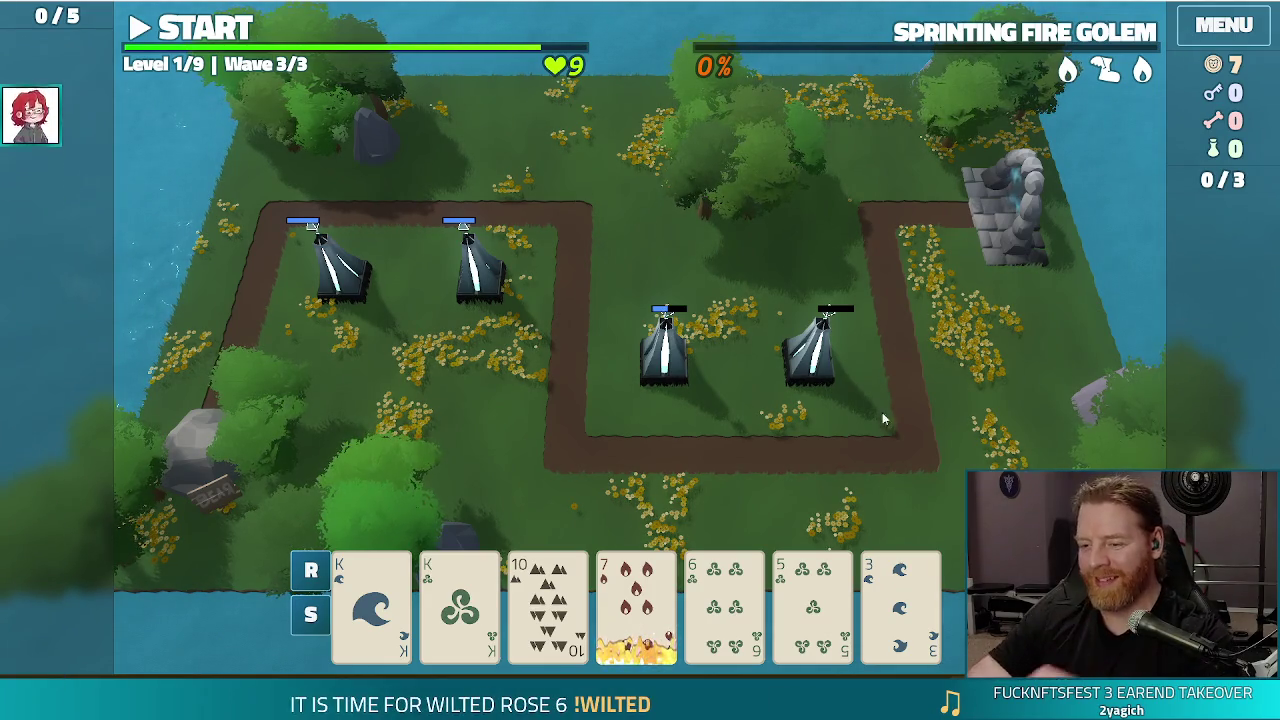
- Discard the 4 of Fire and 7 of Earth, place a pair-of-Kings tower by the rightmost tower, and clear wave 3
click(785, 650)
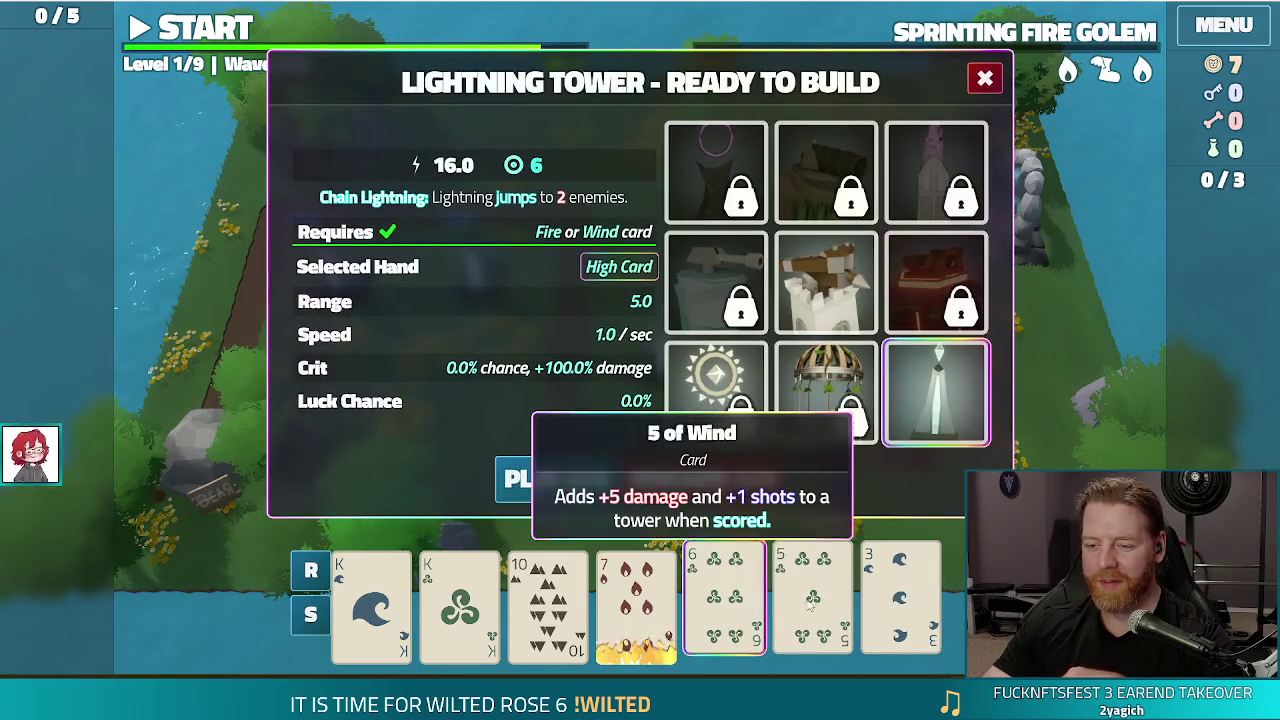
click(548, 478)
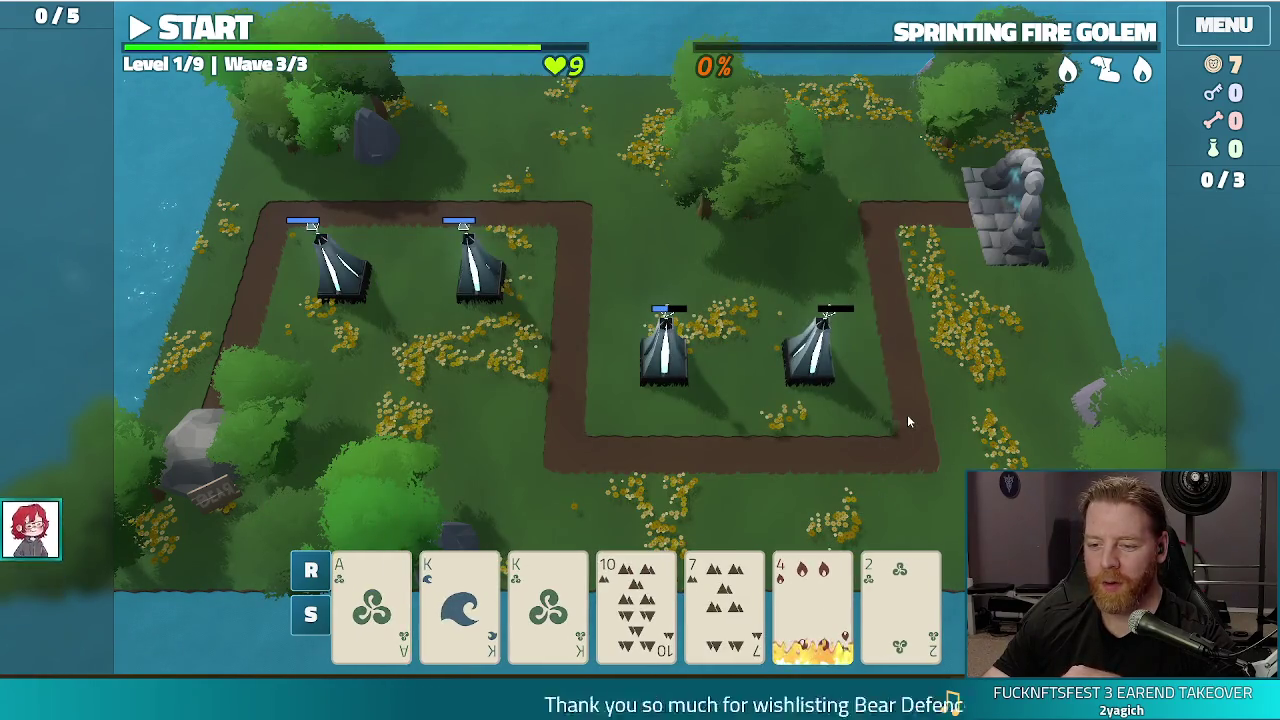
click(812, 600)
click(724, 600)
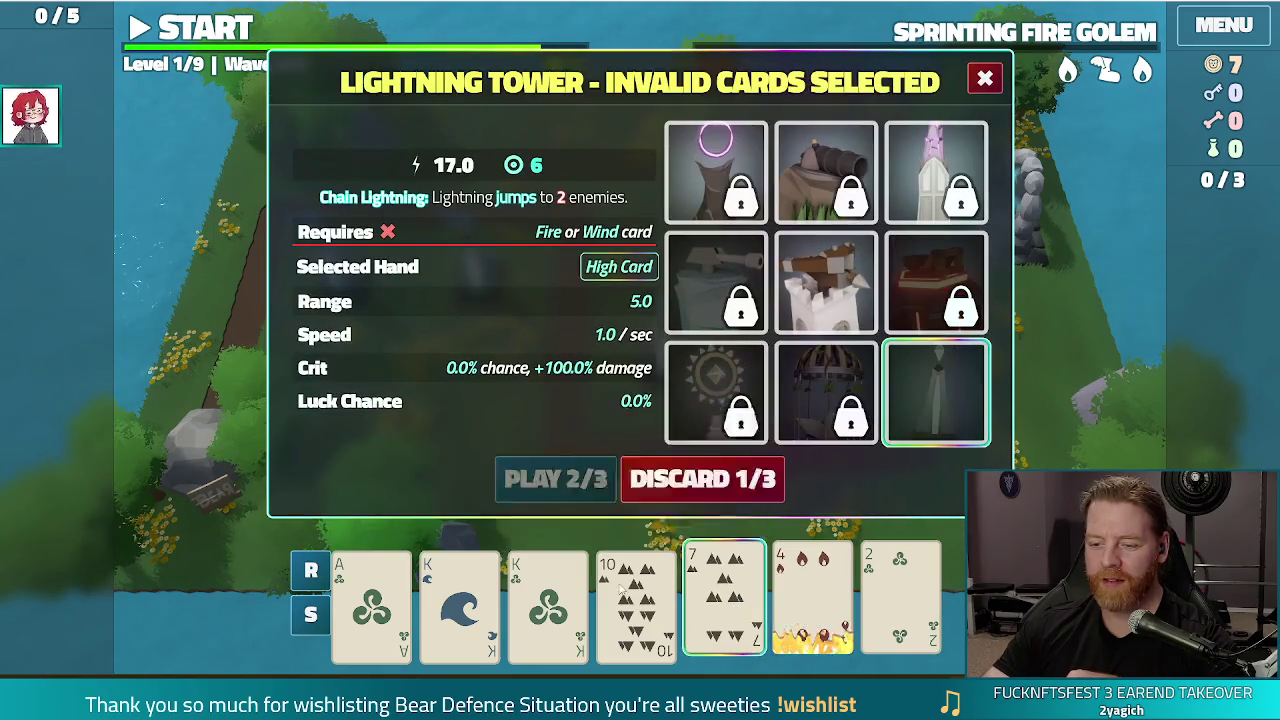
click(731, 483)
click(495, 598)
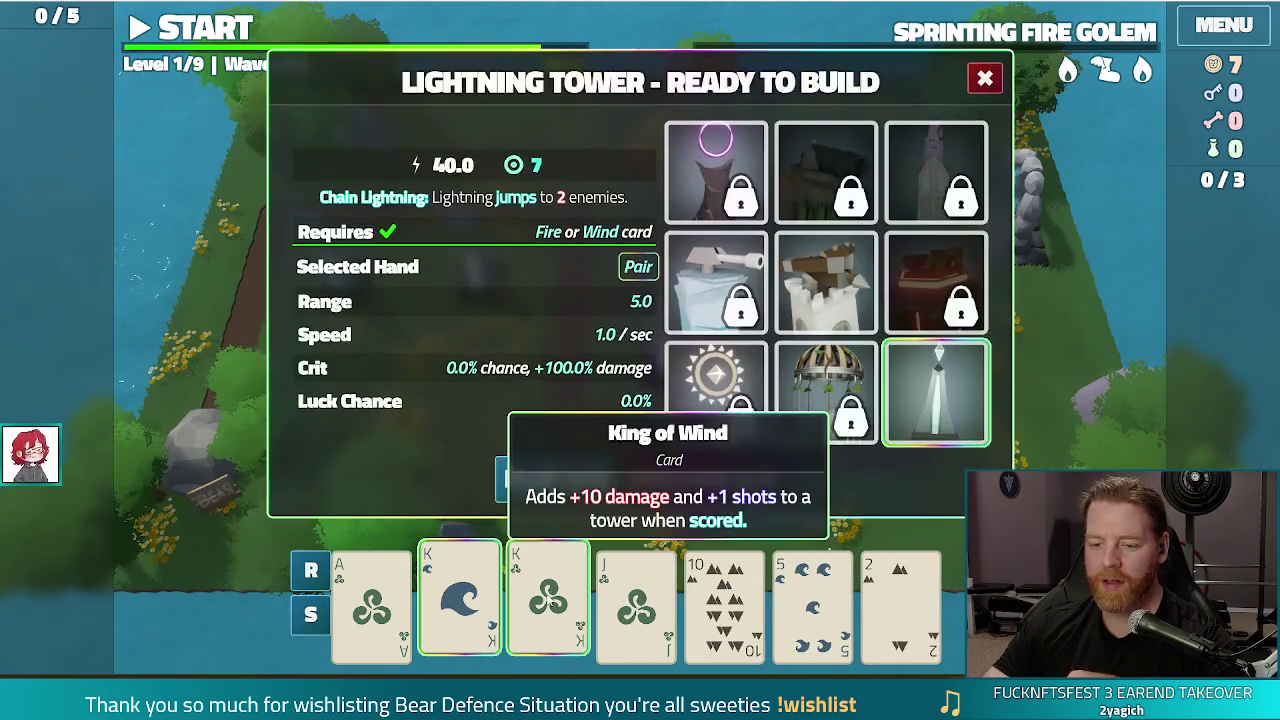
click(548, 600)
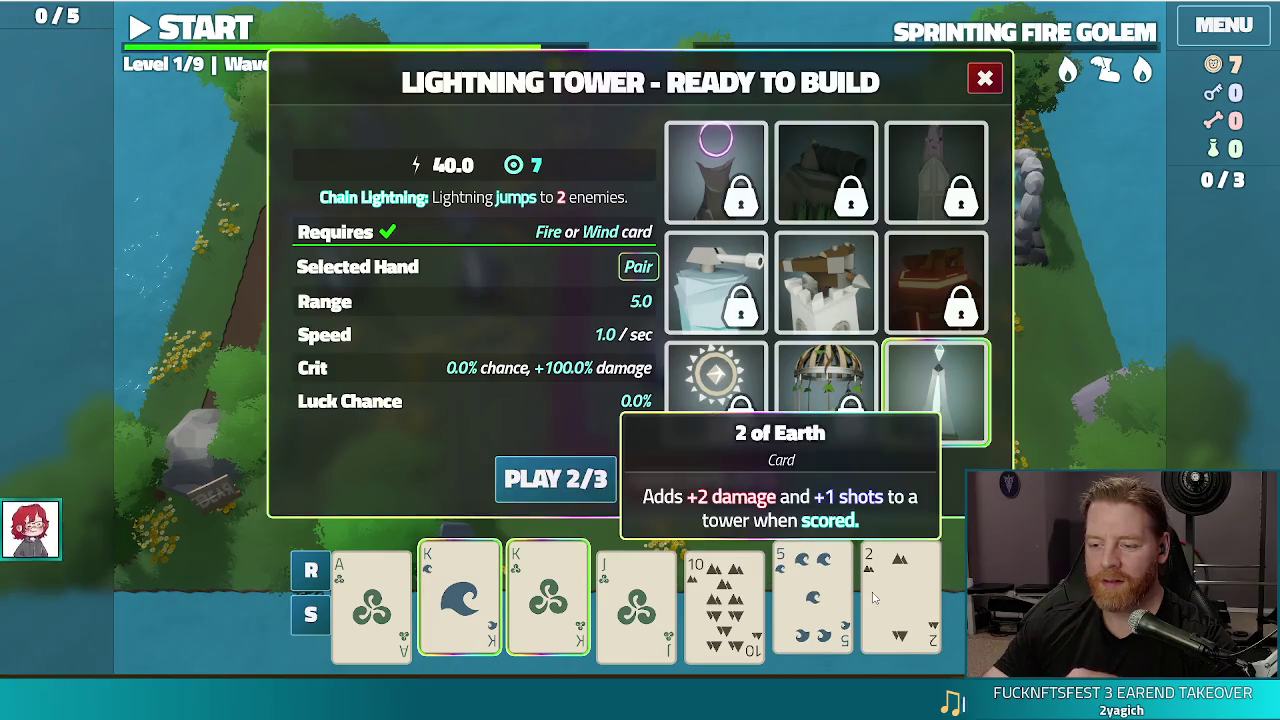
click(578, 481)
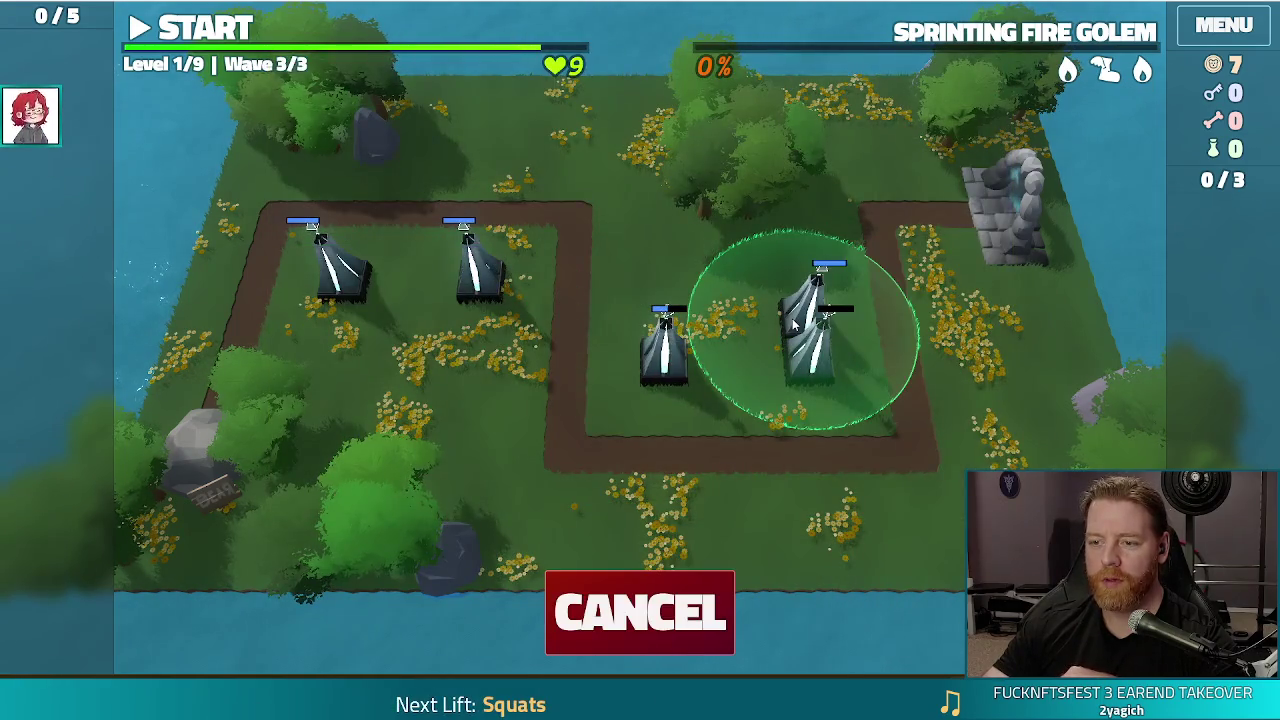
click(815, 330)
click(212, 31)
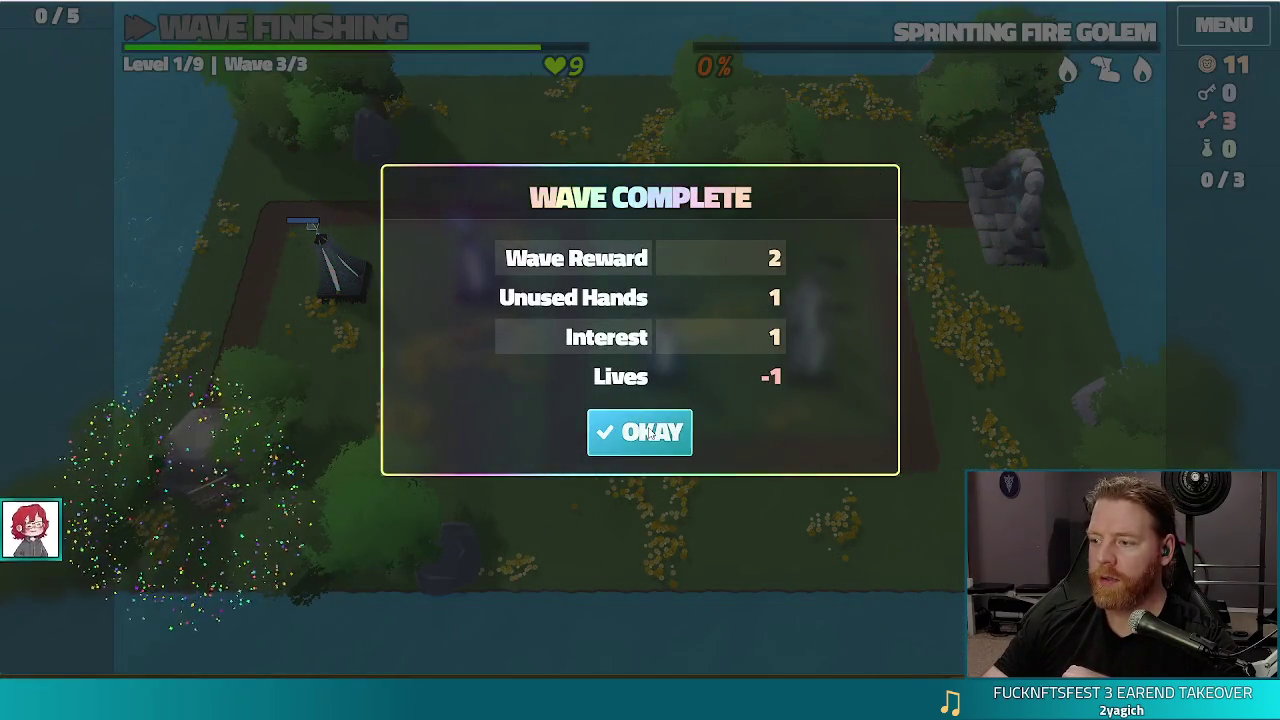
click(648, 432)
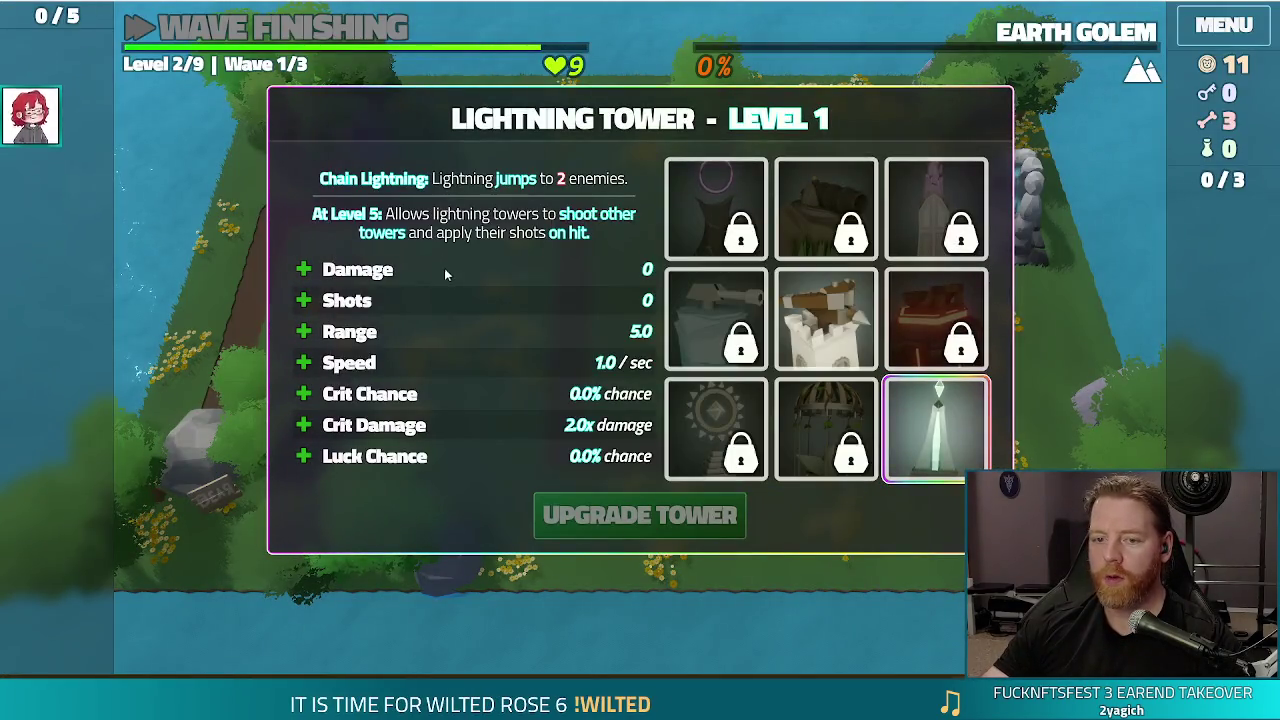
- Take the Shots lightning tower upgrade, then stir three bones in the cauldron for a rare spell
click(440, 300)
click(660, 510)
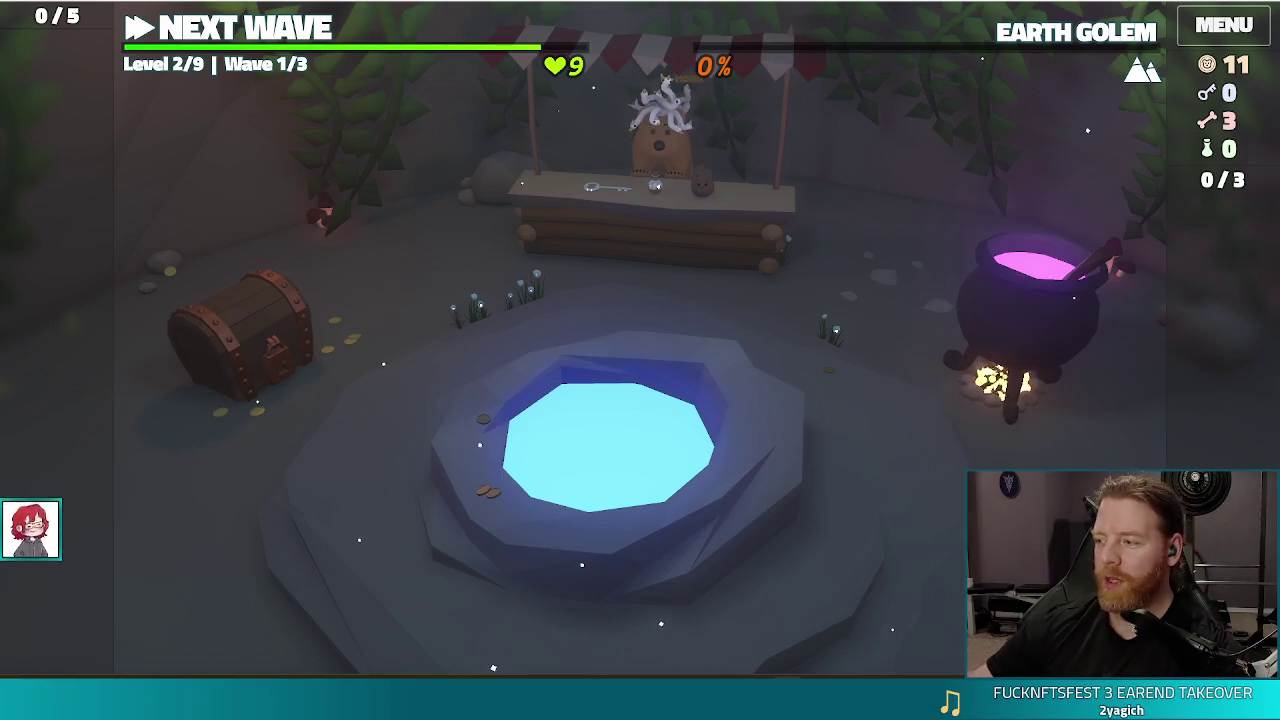
click(1033, 316)
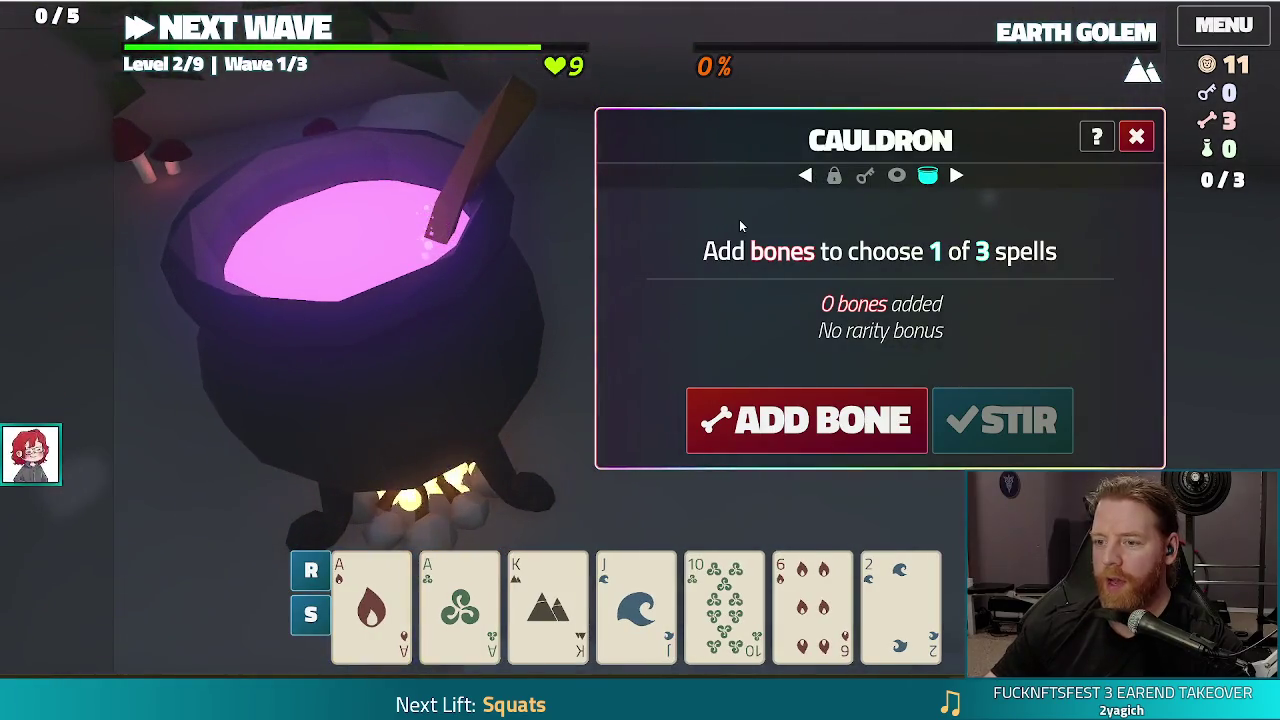
click(848, 415)
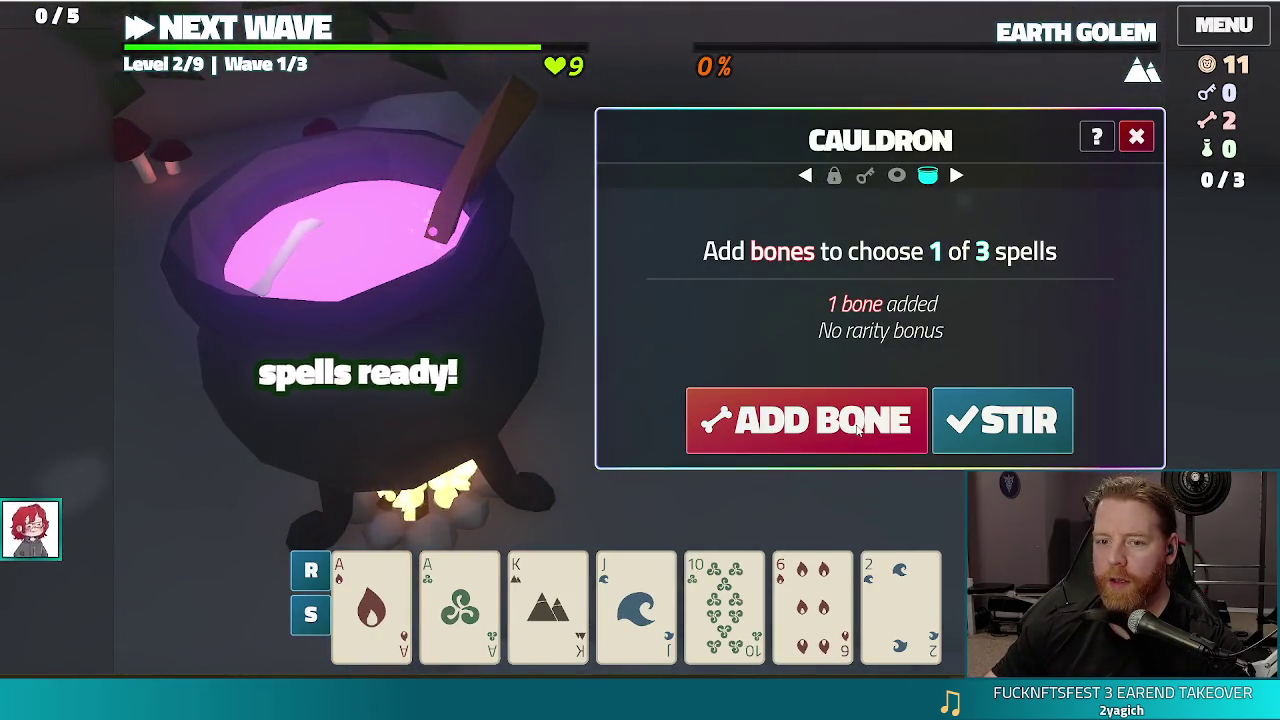
click(857, 427)
click(857, 427)
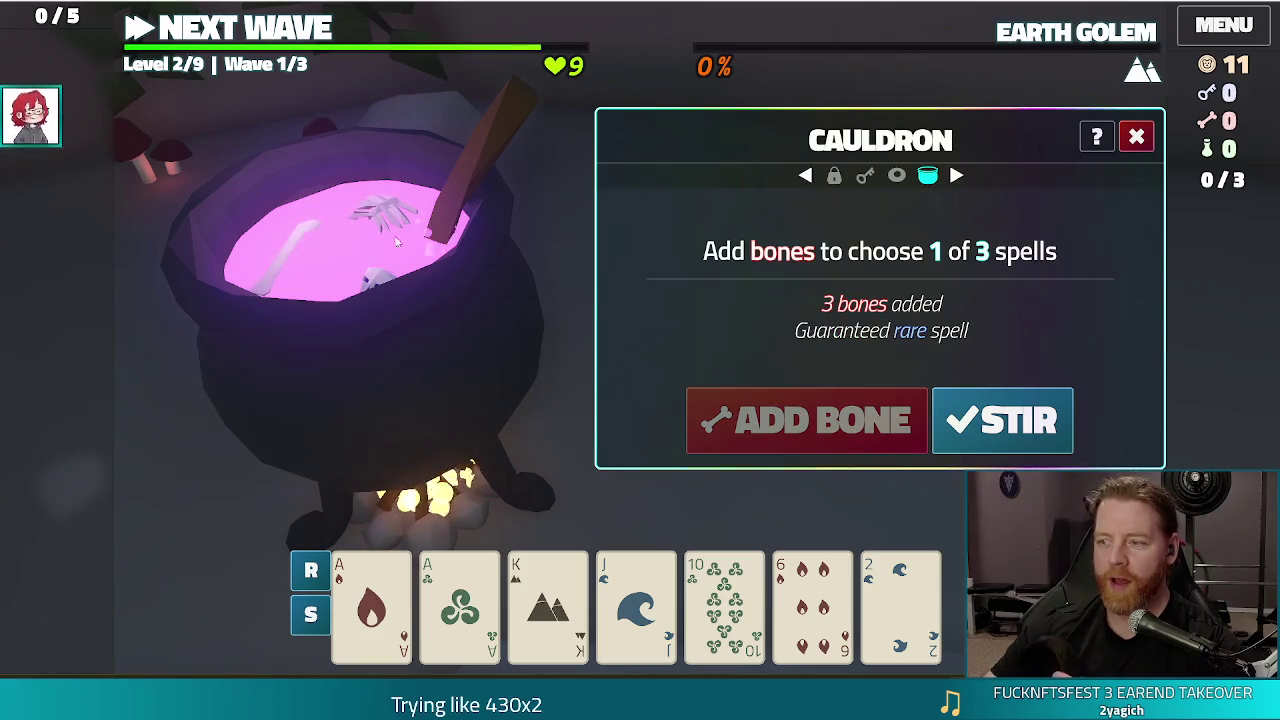
click(1000, 420)
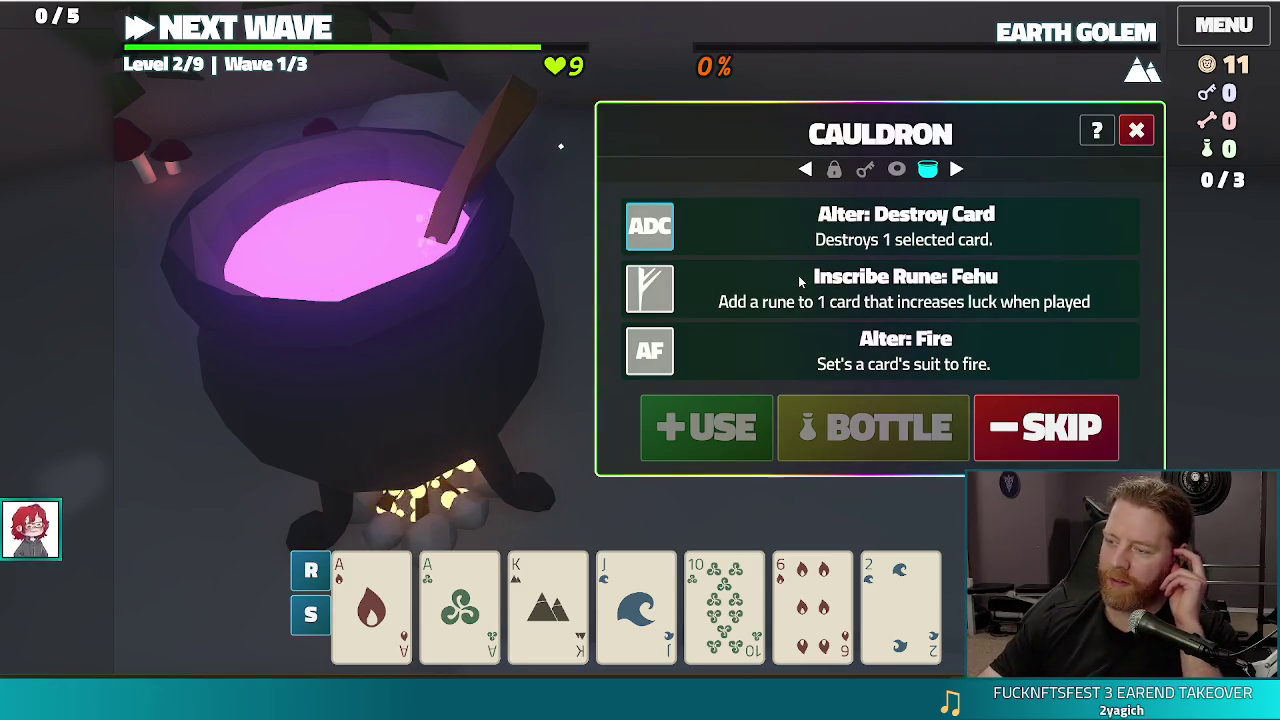
- Inscribe the Fehu rune on the Ace of Fire, close the cauldron, and open the Wishing Well
click(371, 600)
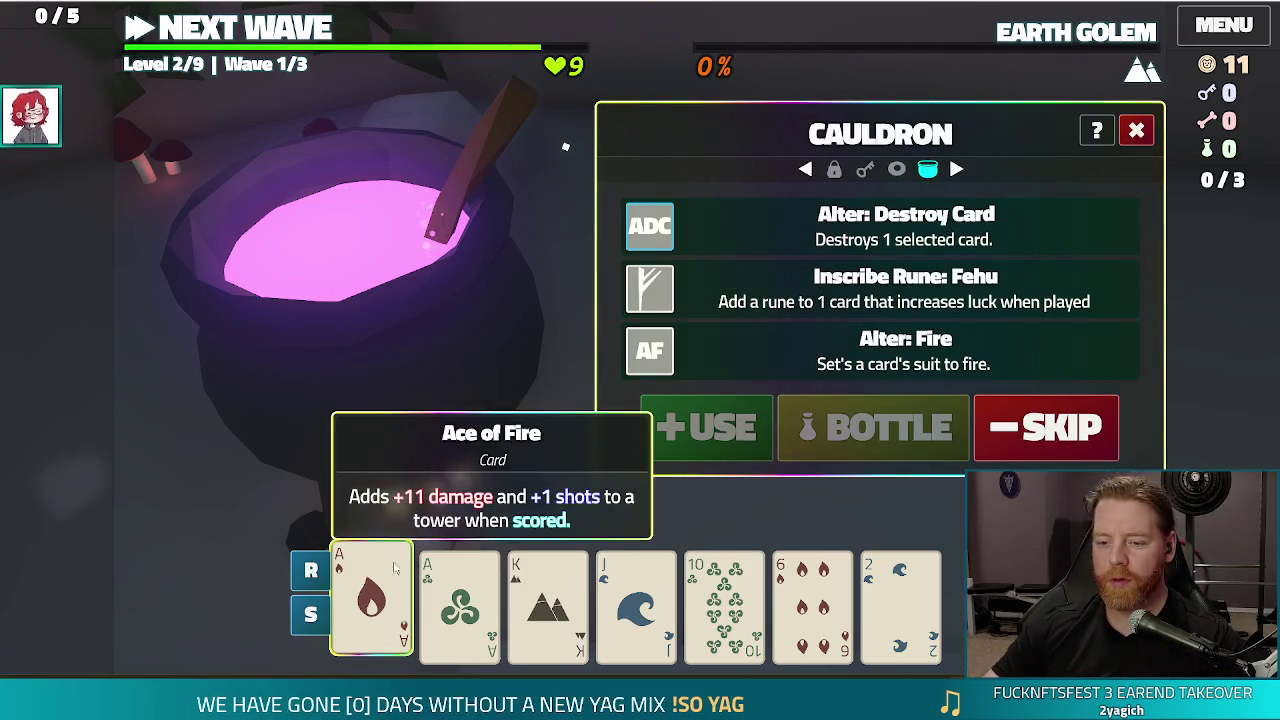
click(776, 298)
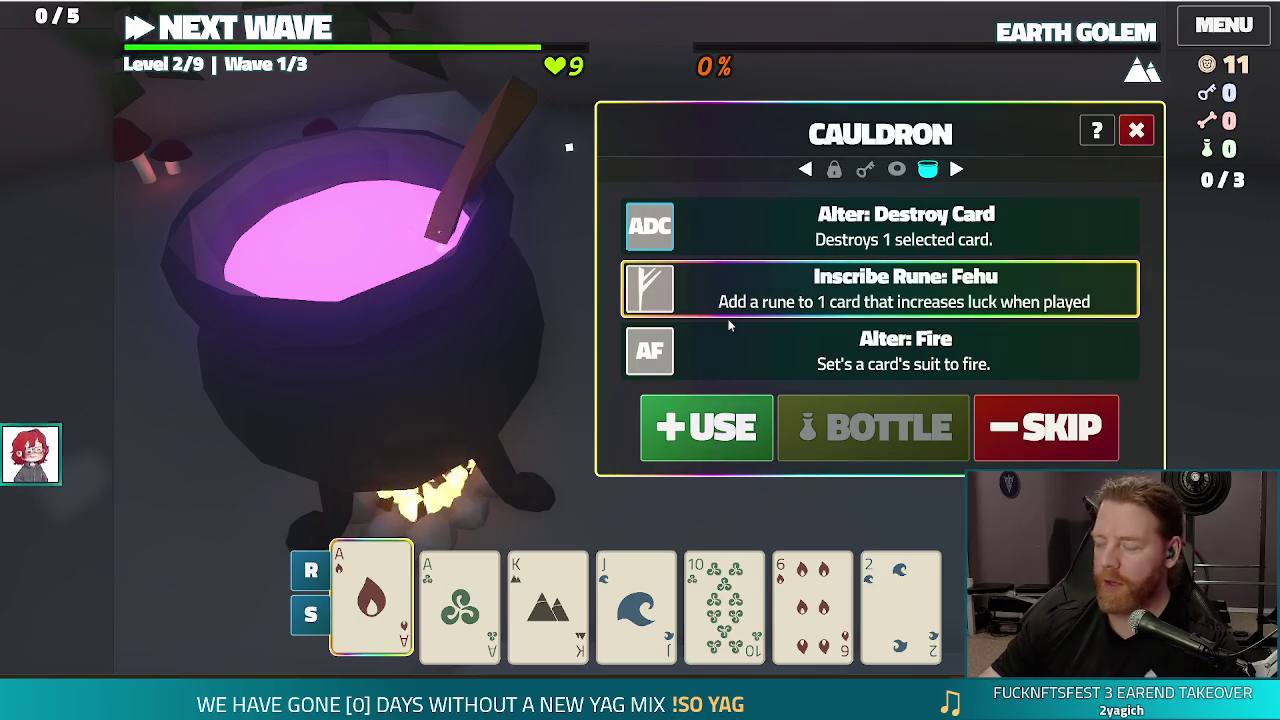
click(706, 427)
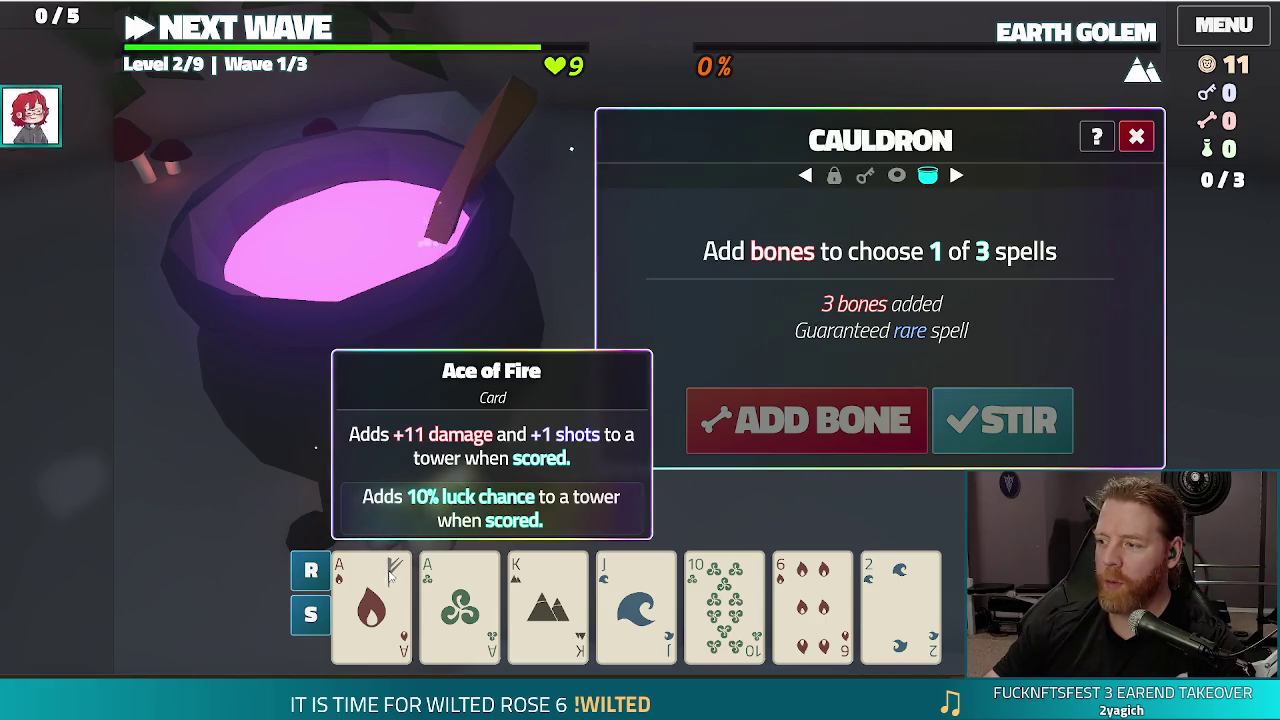
click(1136, 137)
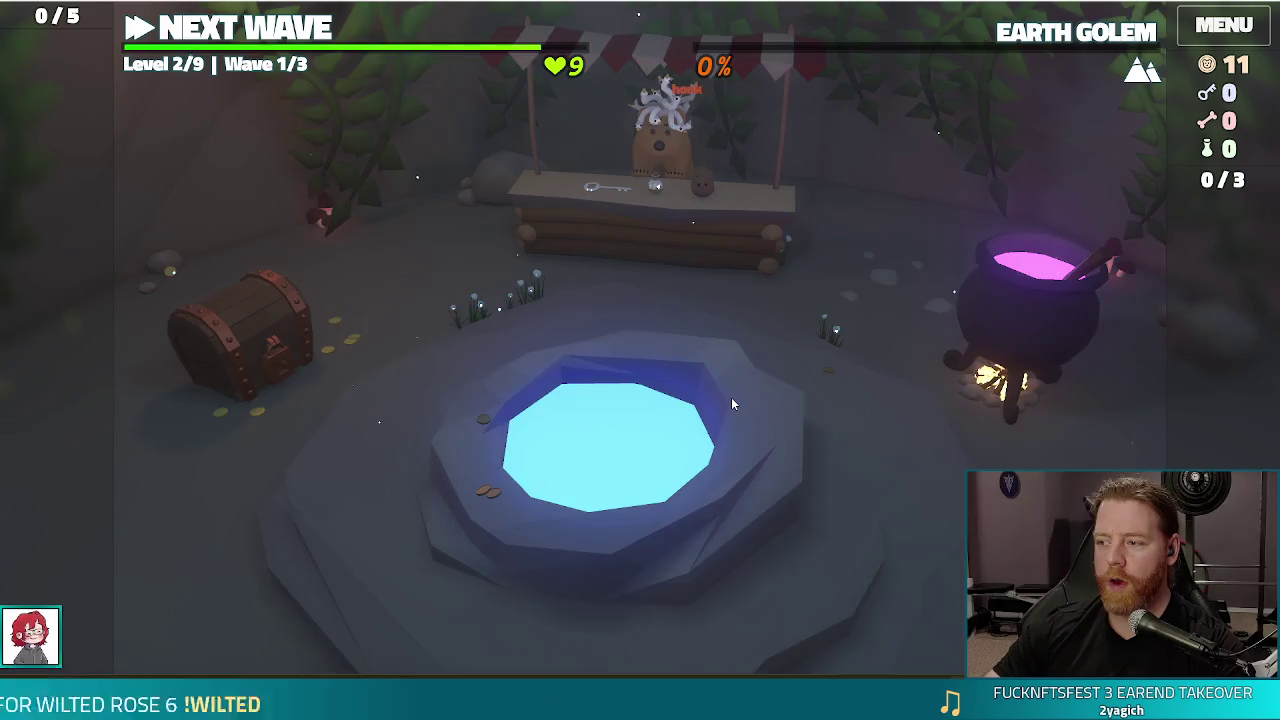
click(731, 397)
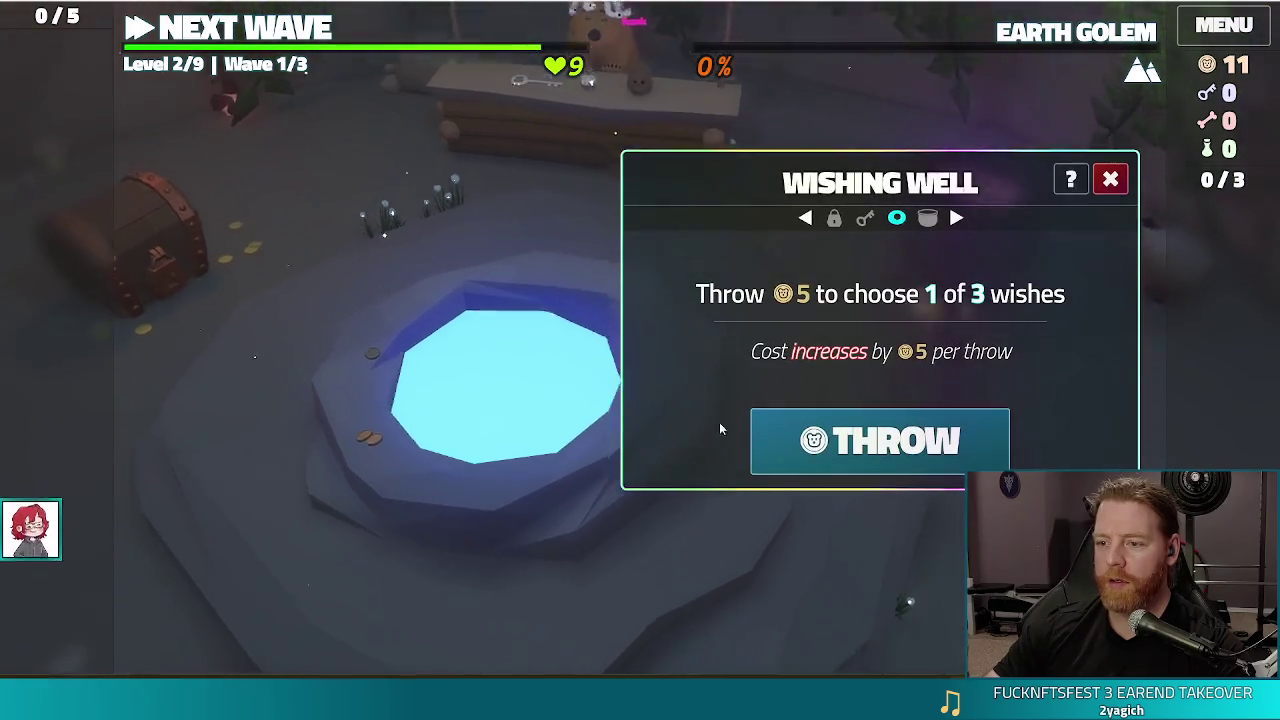
- Throw coins into the Wishing Well and take the Training Wheels wish
click(958, 437)
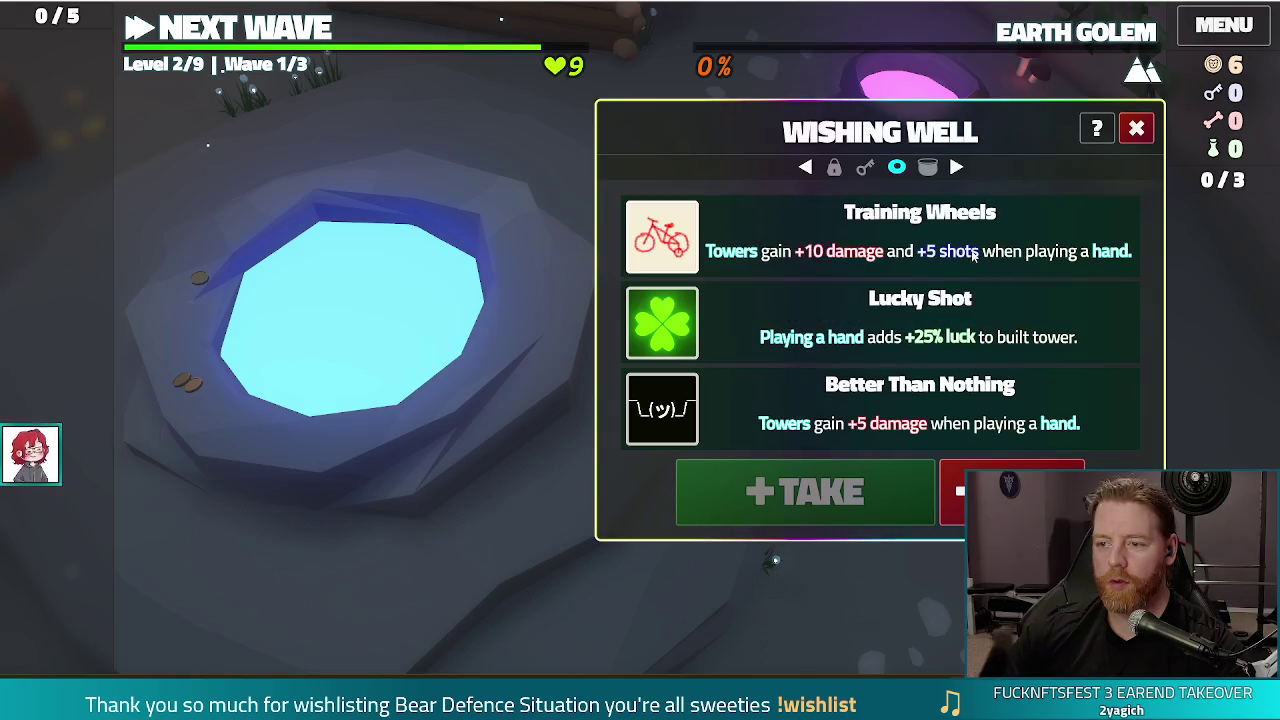
click(737, 240)
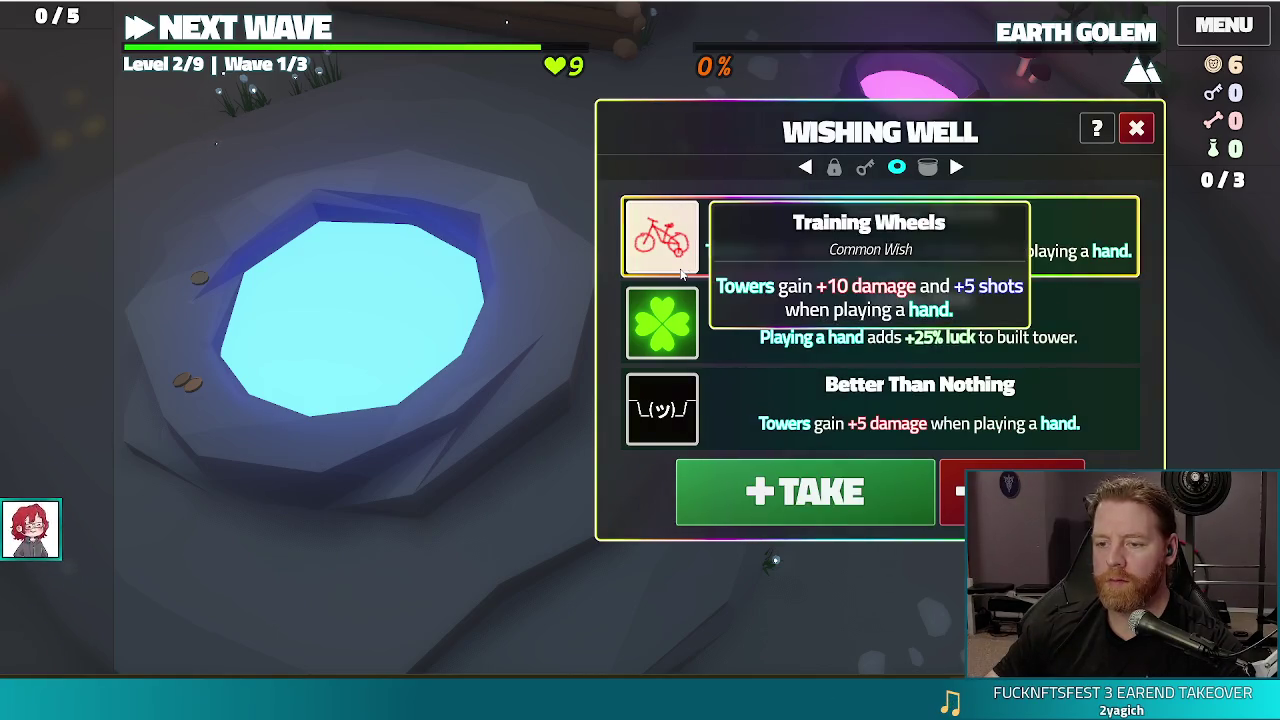
click(790, 492)
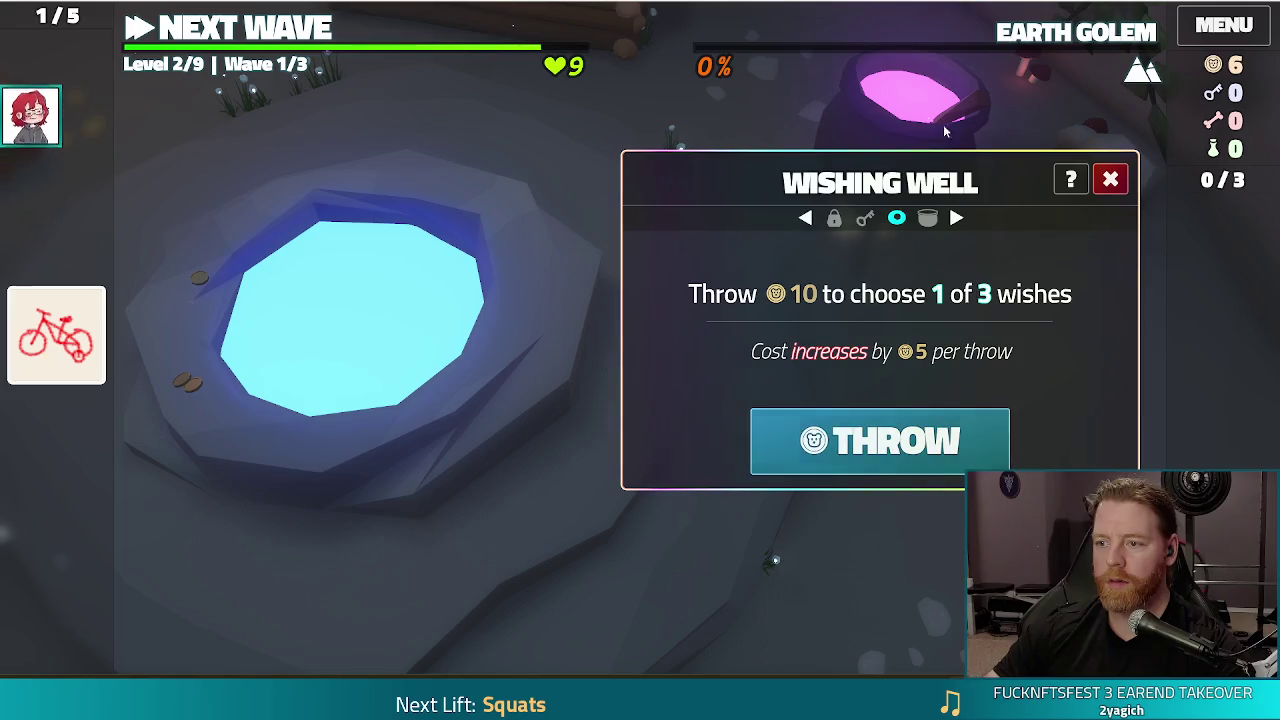
- Buy a Key from the shop, leaving 1 gold, and move to the Hoard
click(862, 224)
click(813, 271)
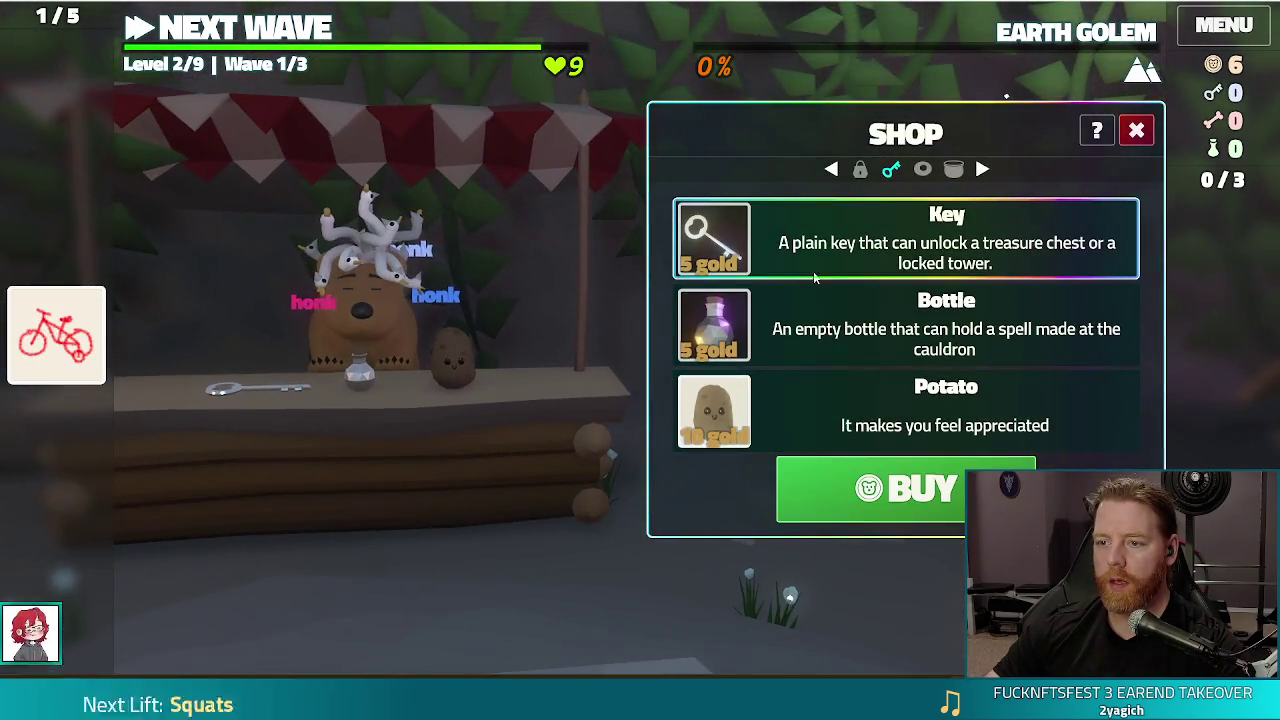
click(873, 490)
click(860, 169)
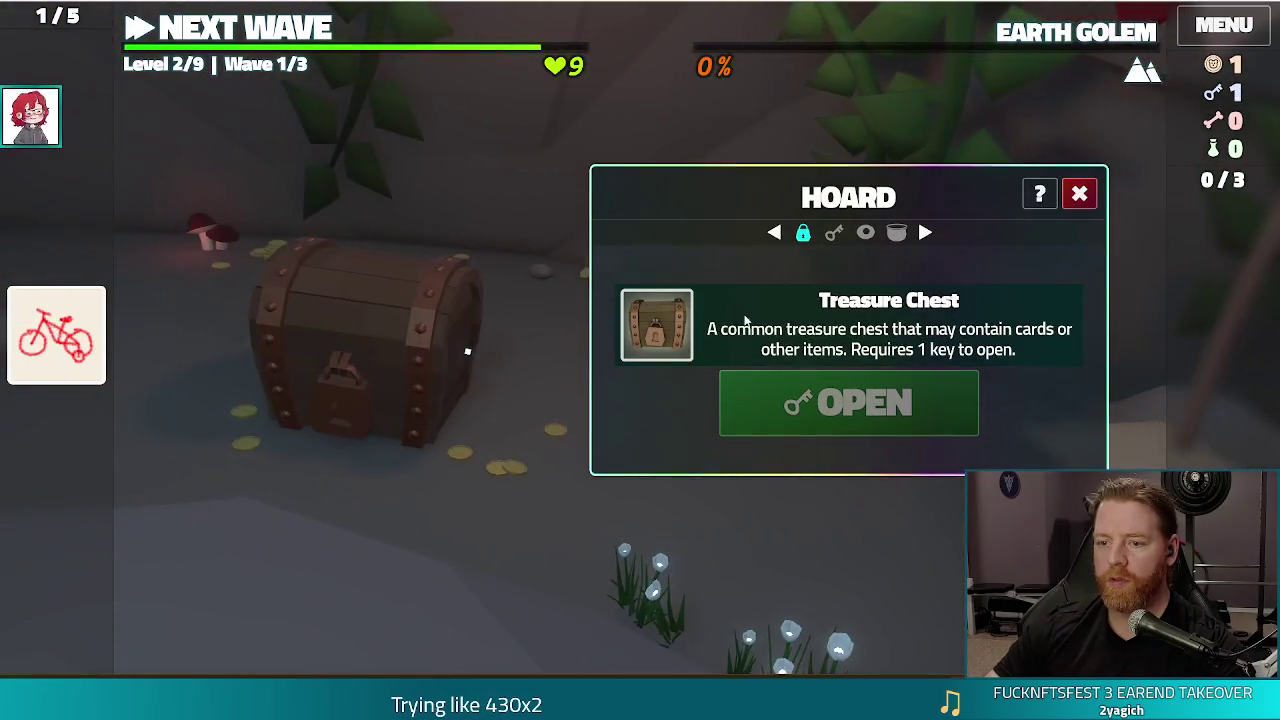
- Open the Treasure Chest with the key, collect its cards and Tot Parp, and leave fullscreen
click(746, 329)
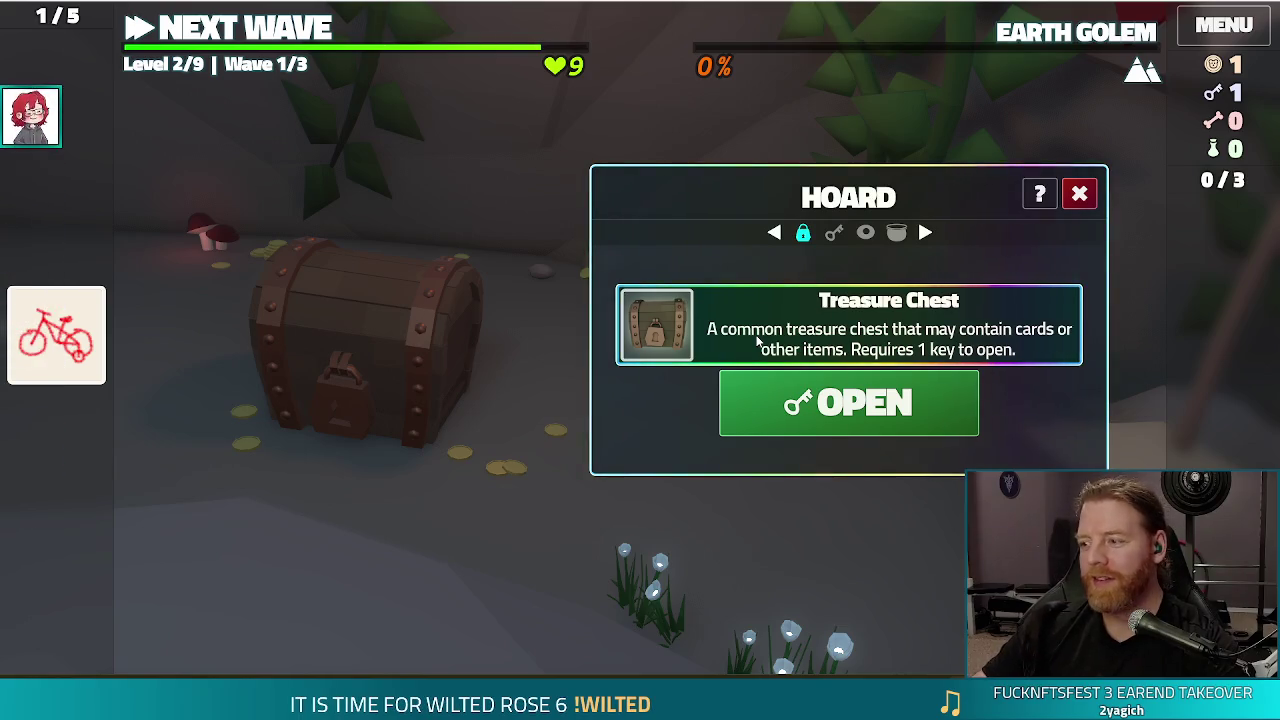
click(883, 400)
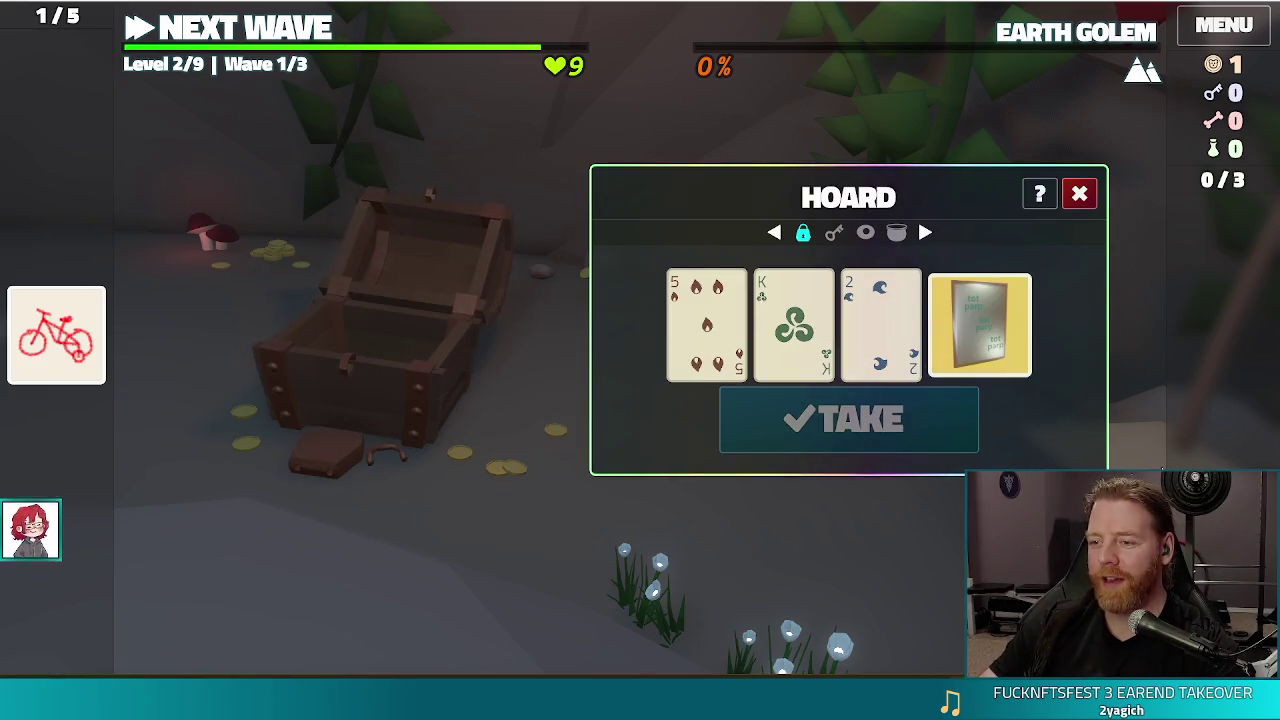
mouse_move(1025, 352)
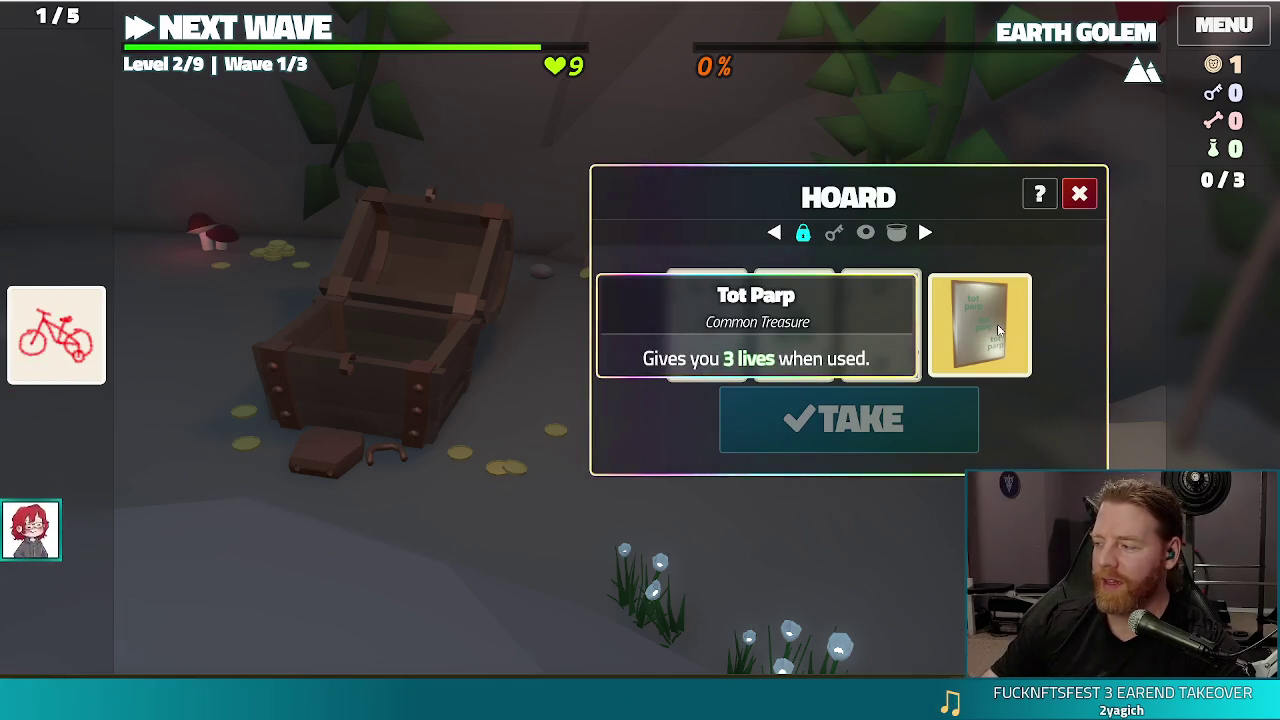
mouse_move(992, 316)
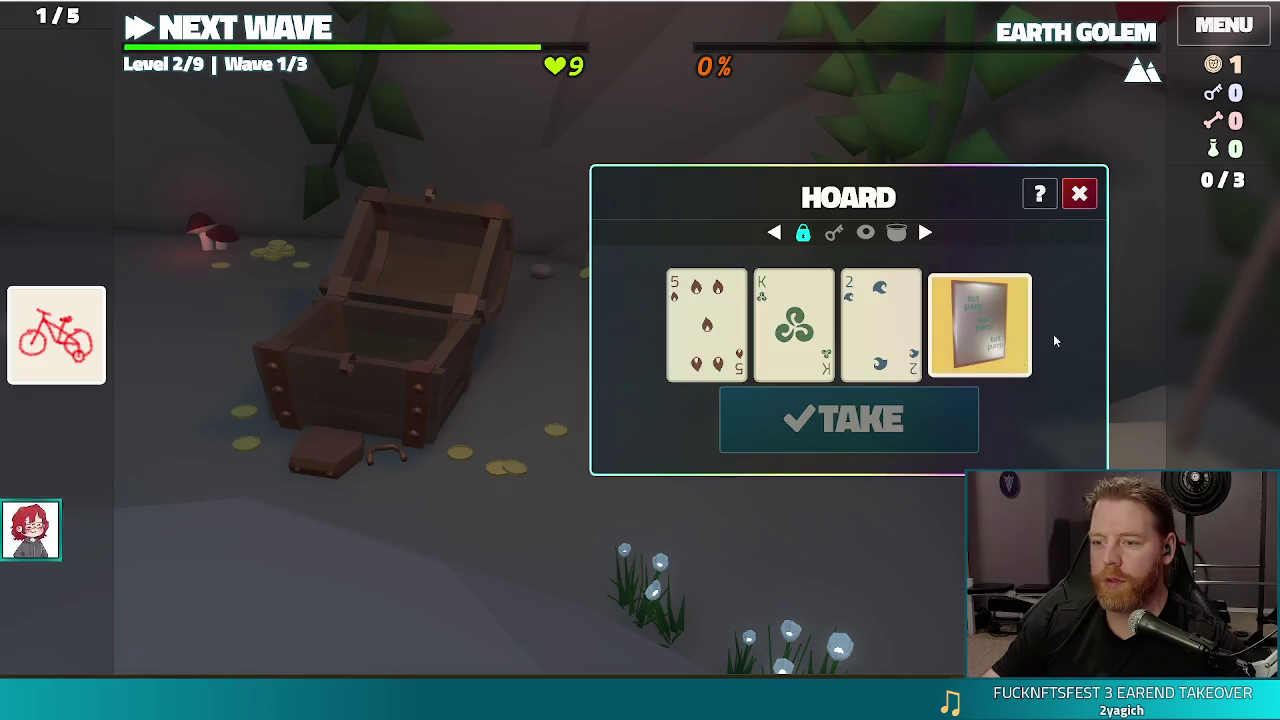
click(940, 430)
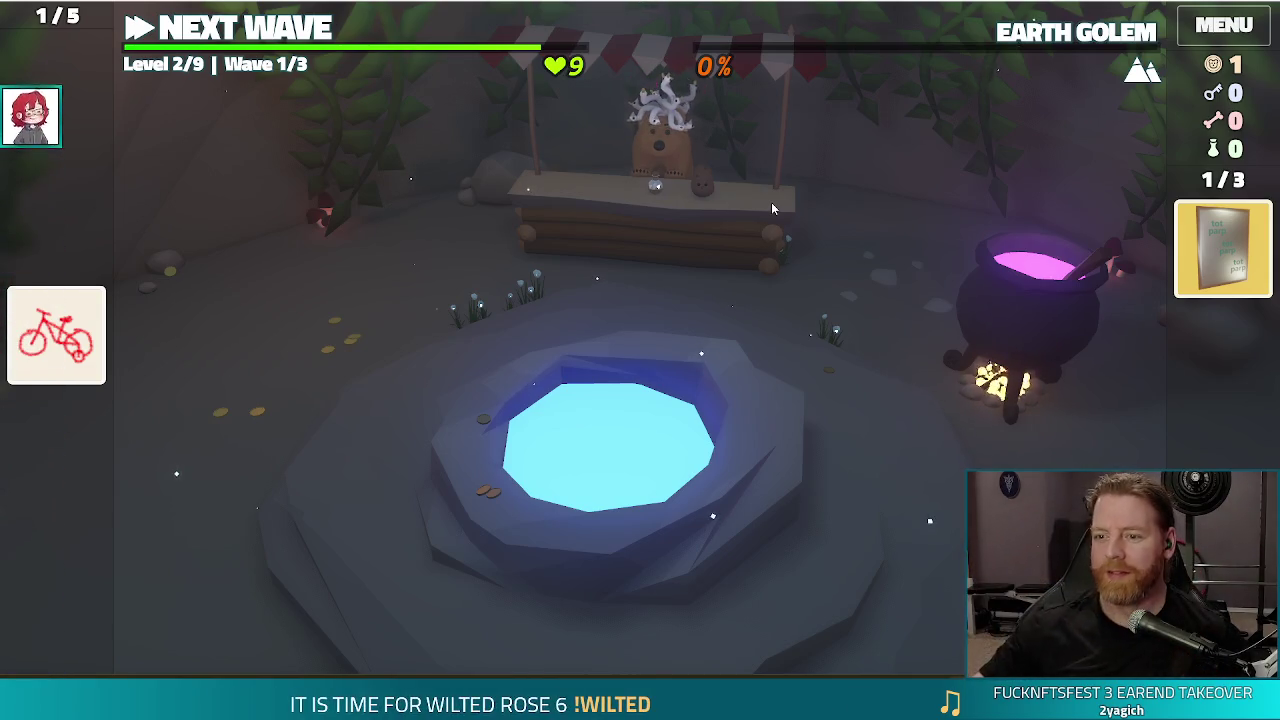
key(F11)
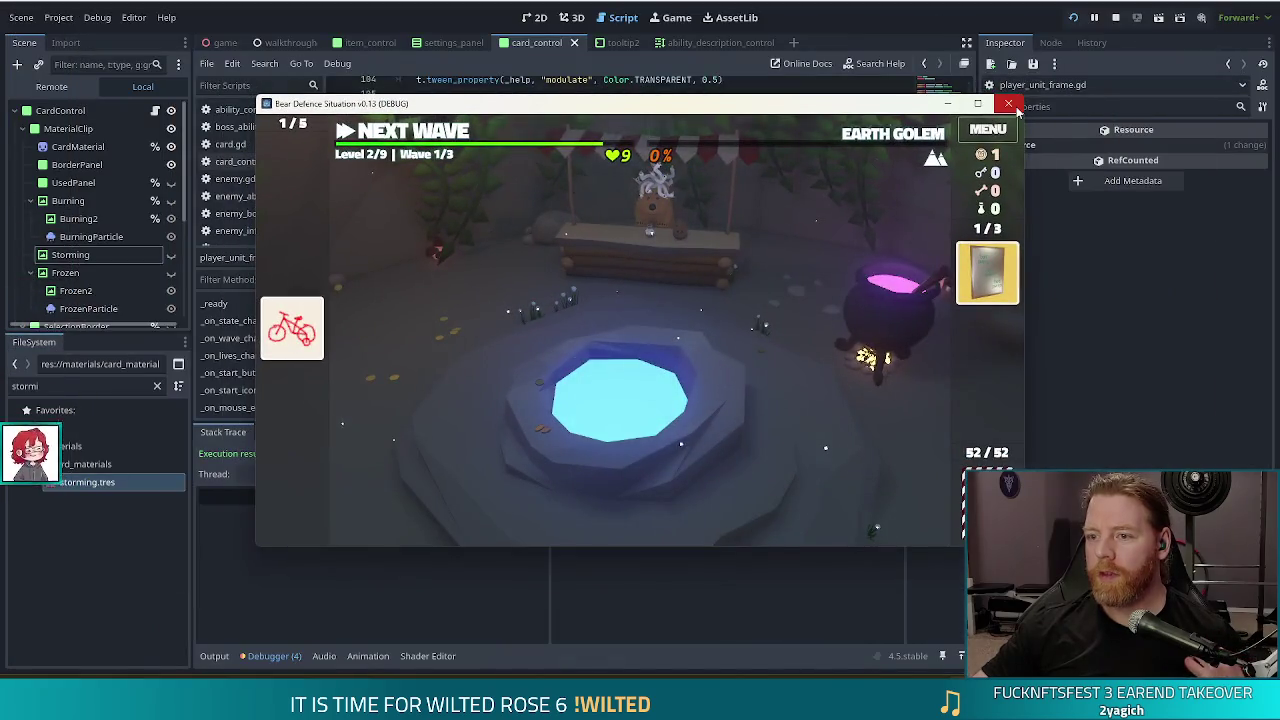
- Close the game and, in the zoomed 2D card view, compare Burning and Frozen before showing only Storming
click(1010, 104)
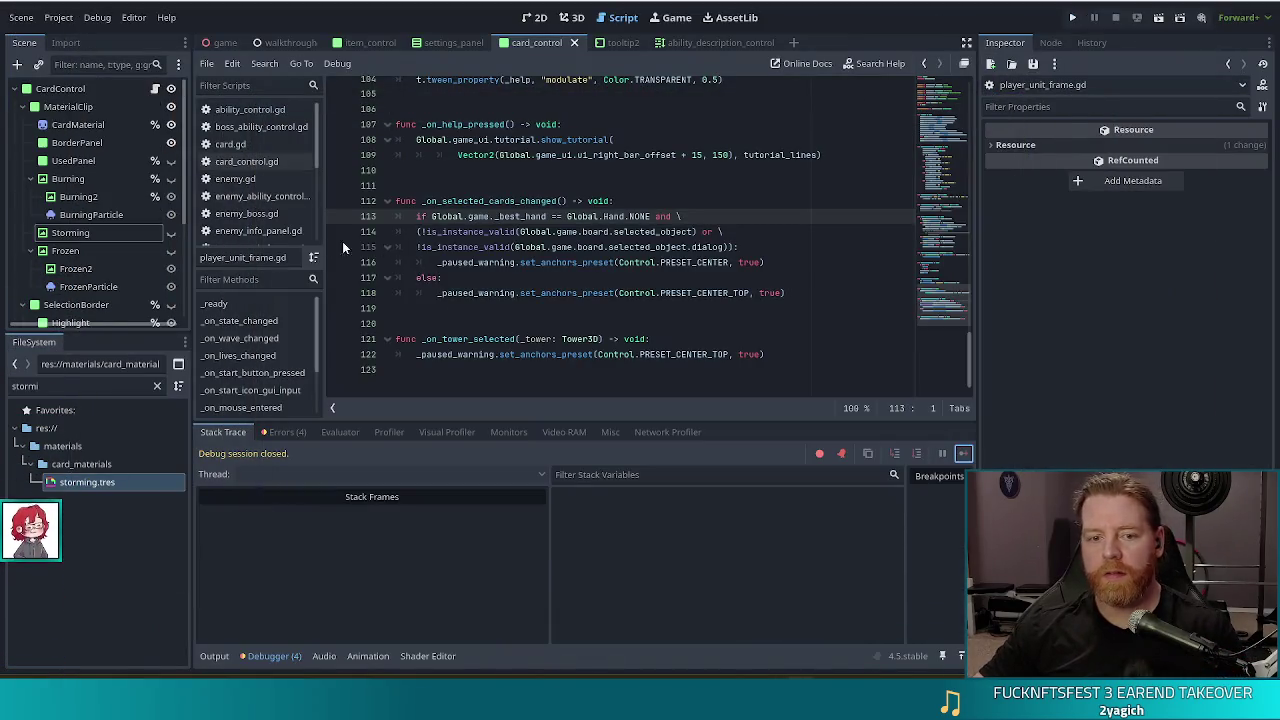
click(535, 17)
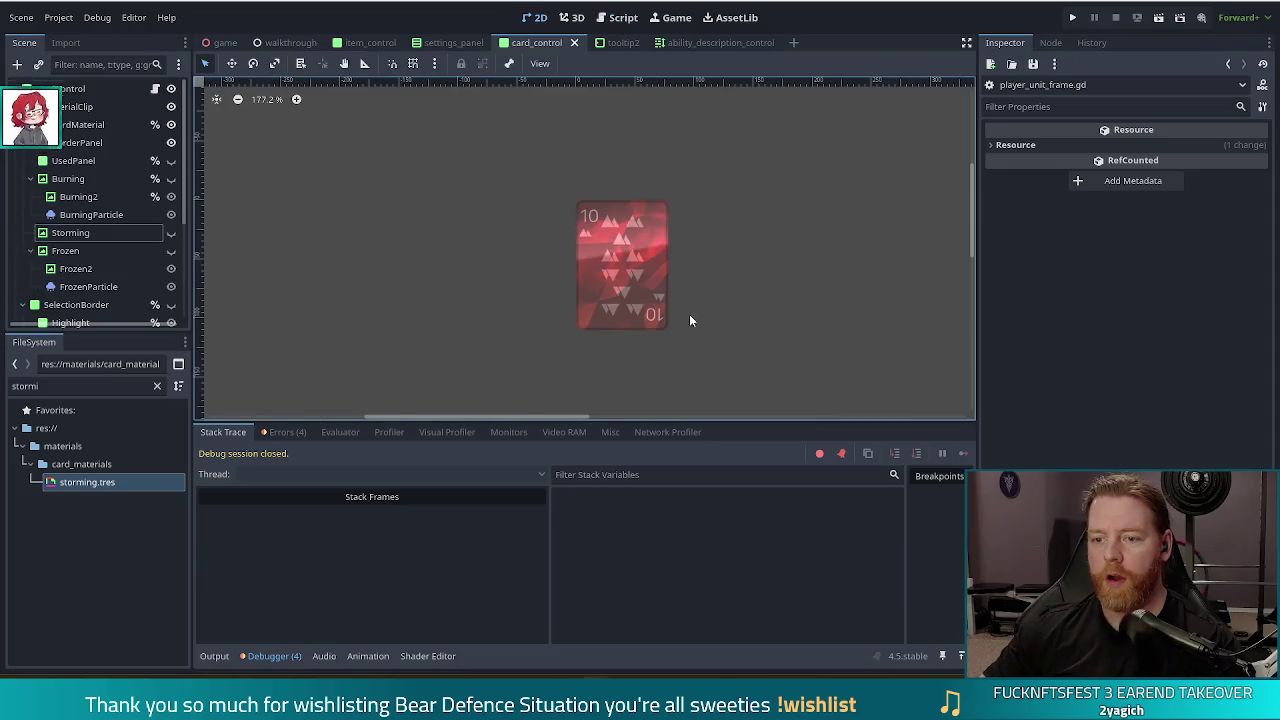
scroll(645, 259, up, 2)
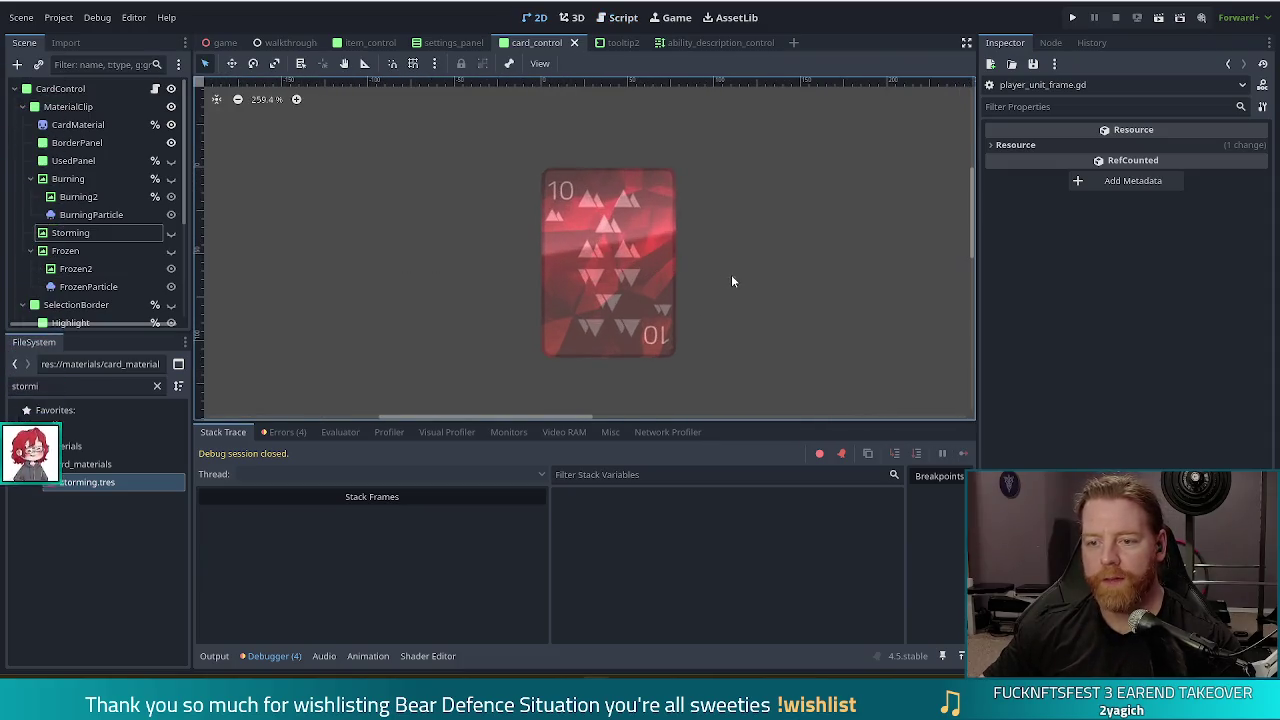
click(171, 179)
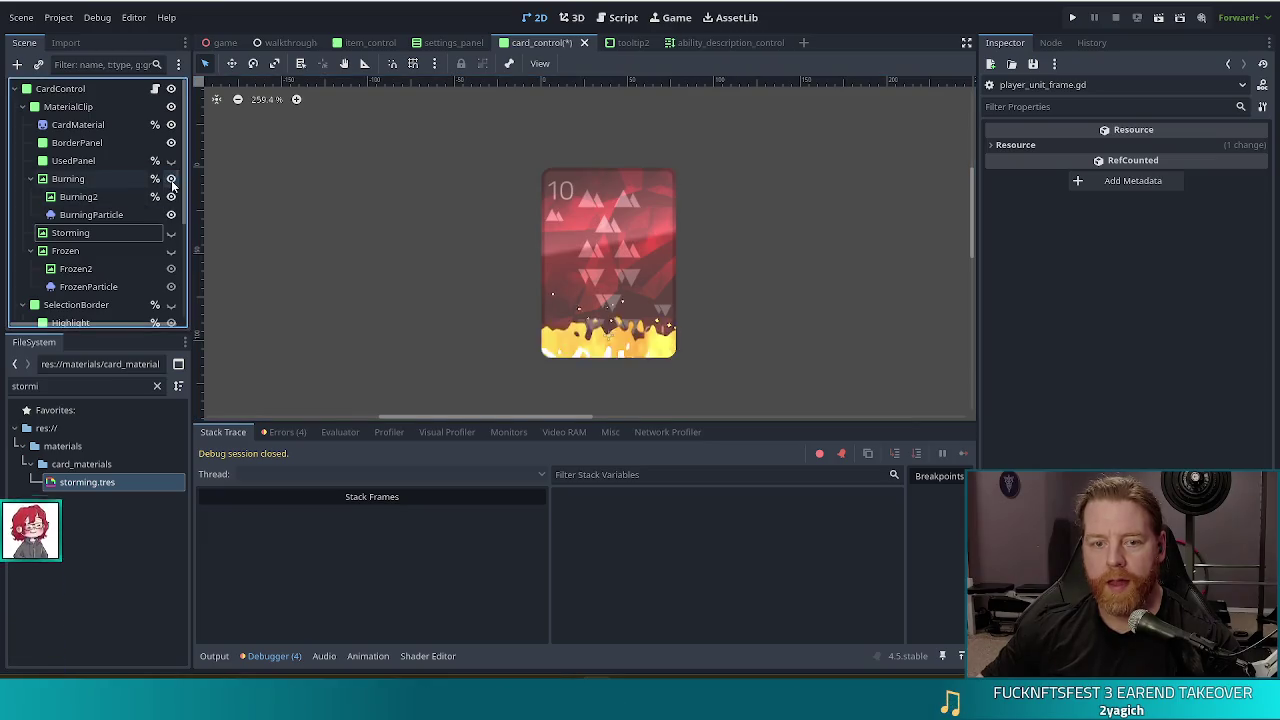
click(171, 179)
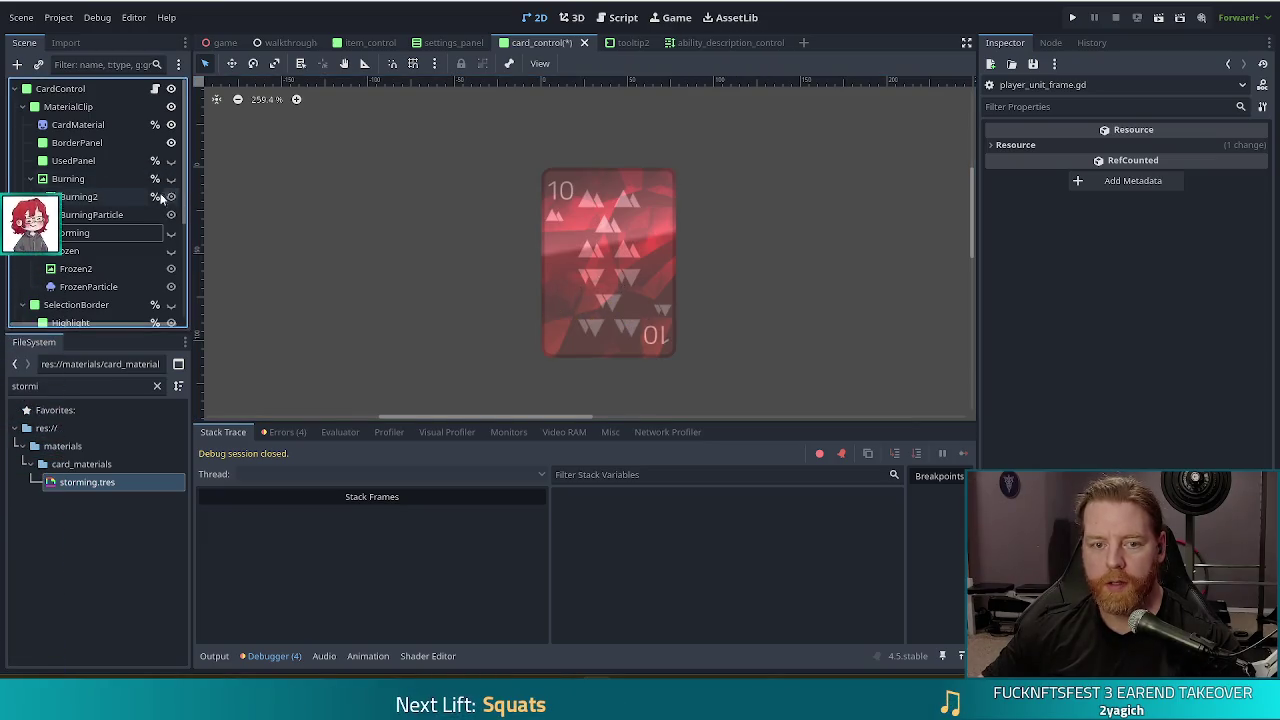
click(171, 251)
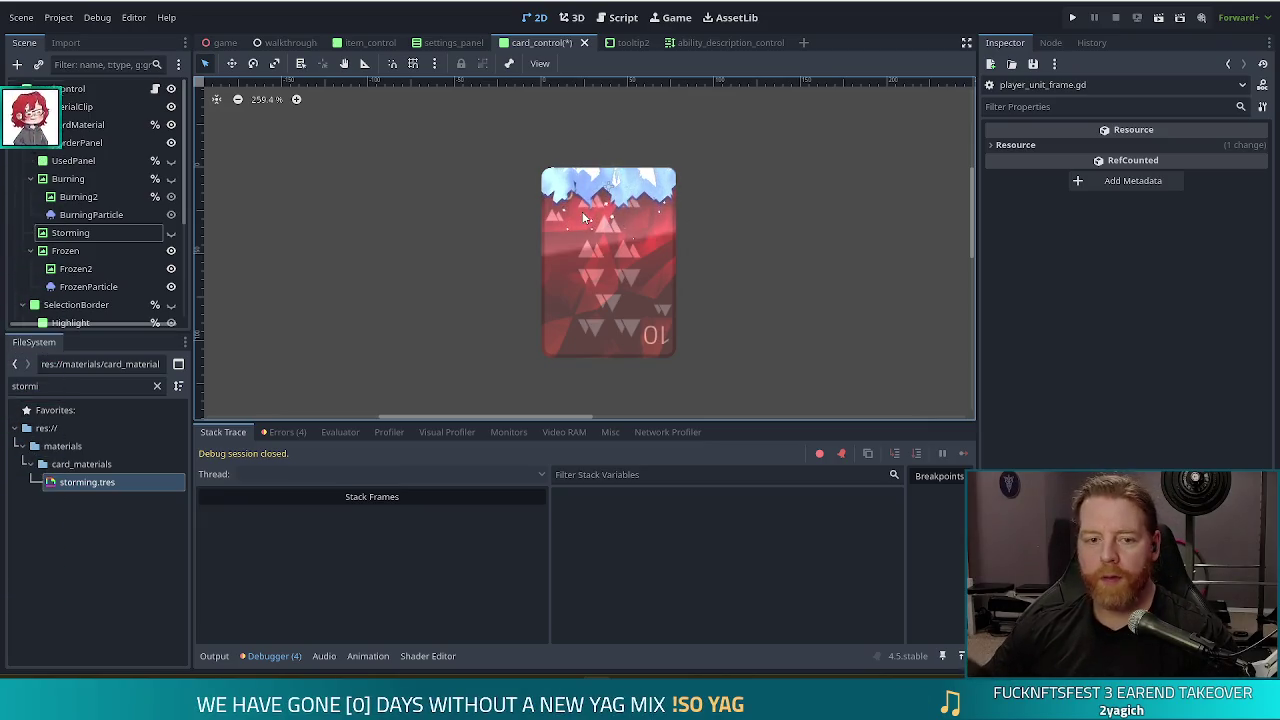
click(171, 179)
click(171, 250)
click(171, 232)
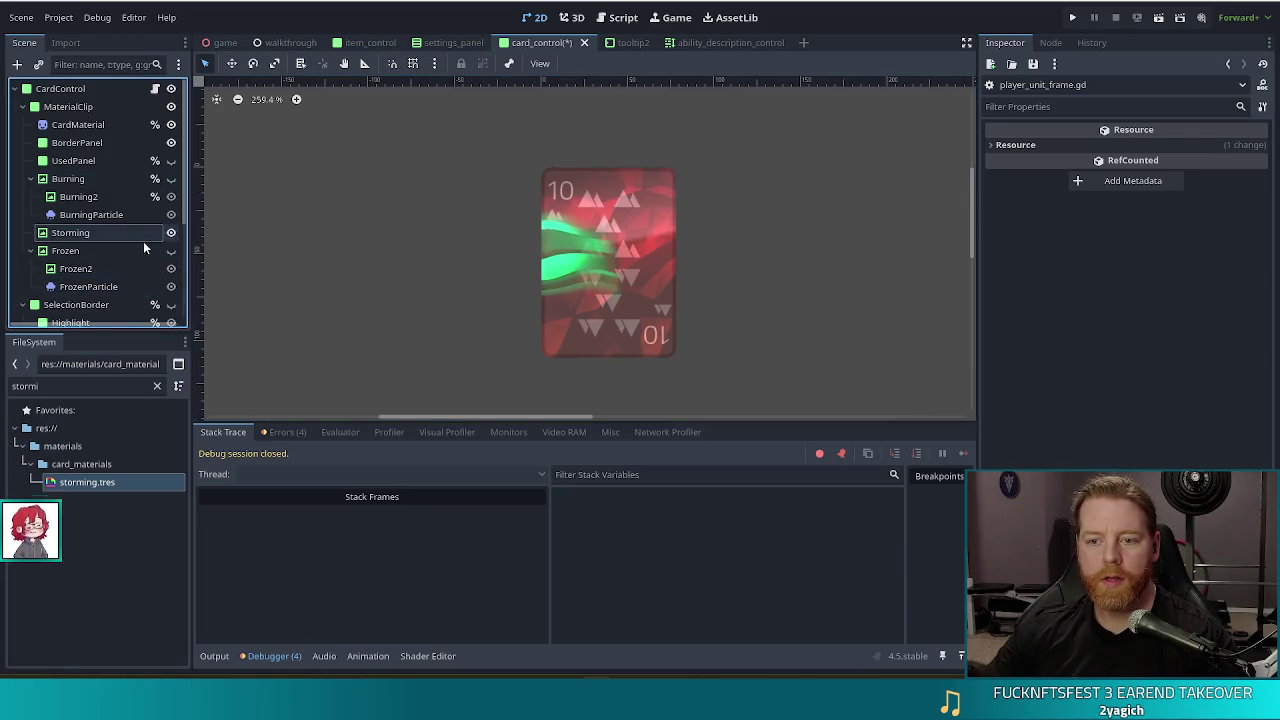
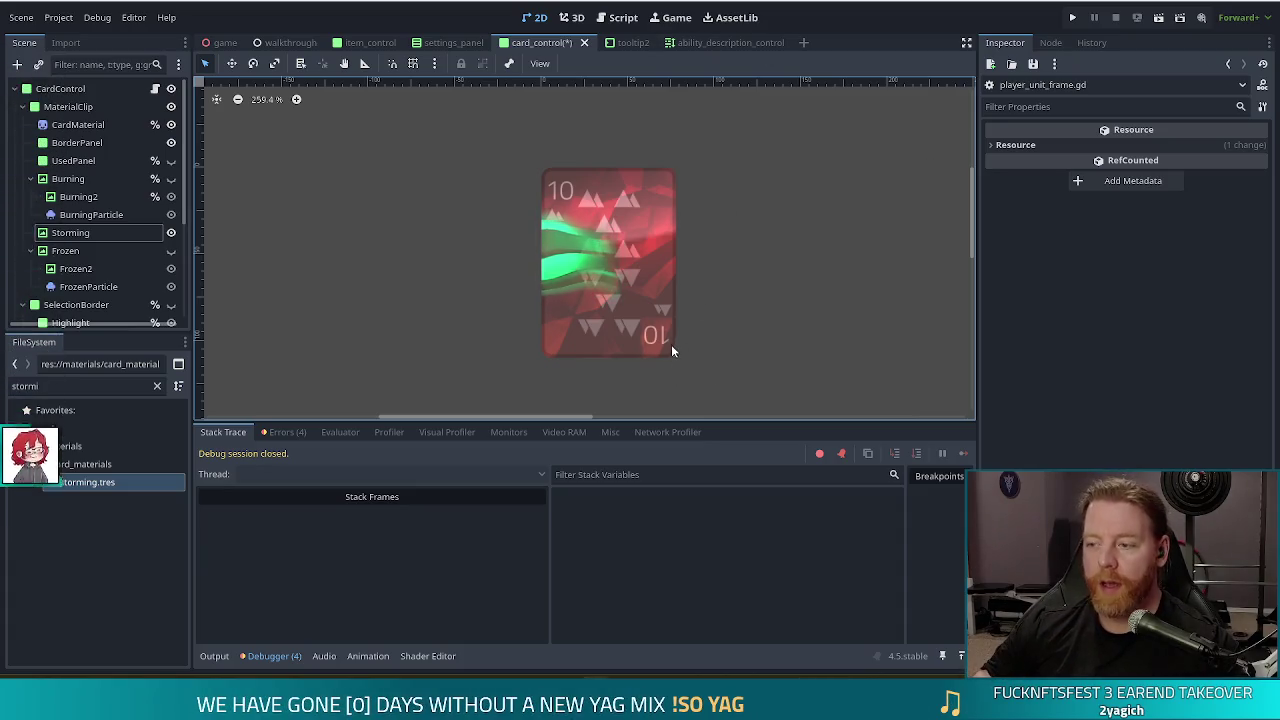
- Save the card_control scene, then select the BurningParticle node to inspect its properties
key(ctrl+s)
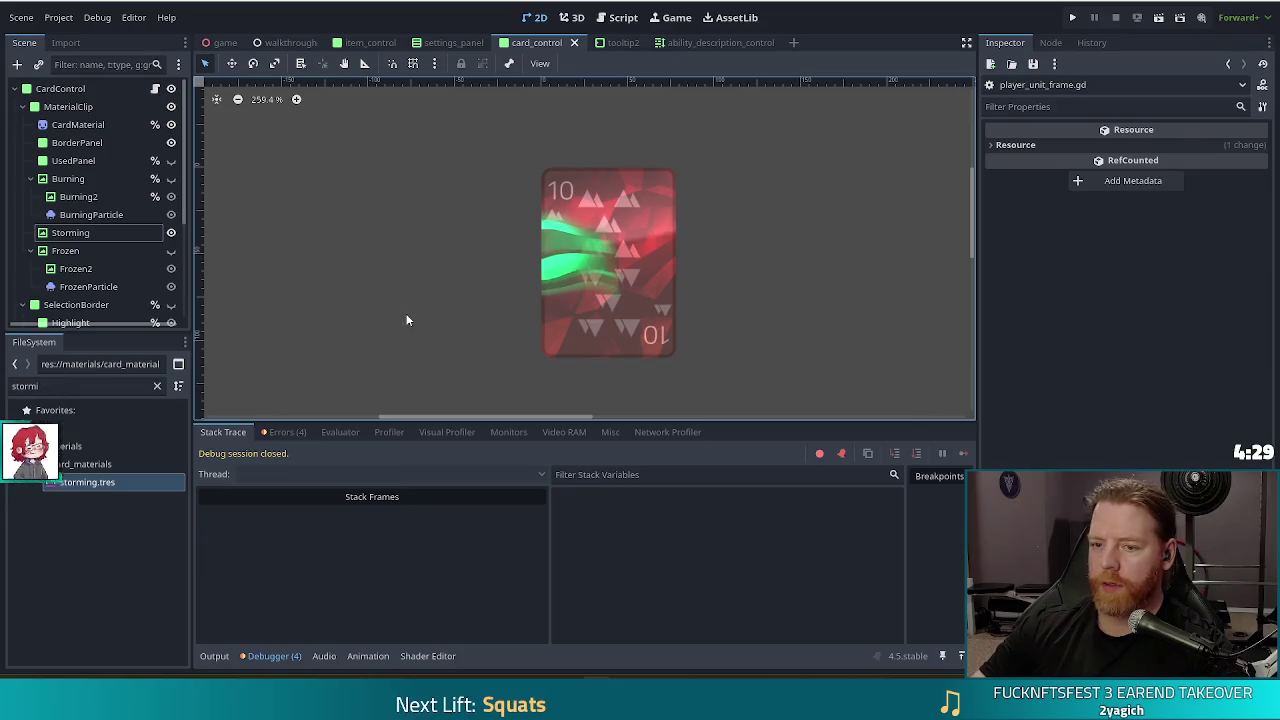
click(96, 215)
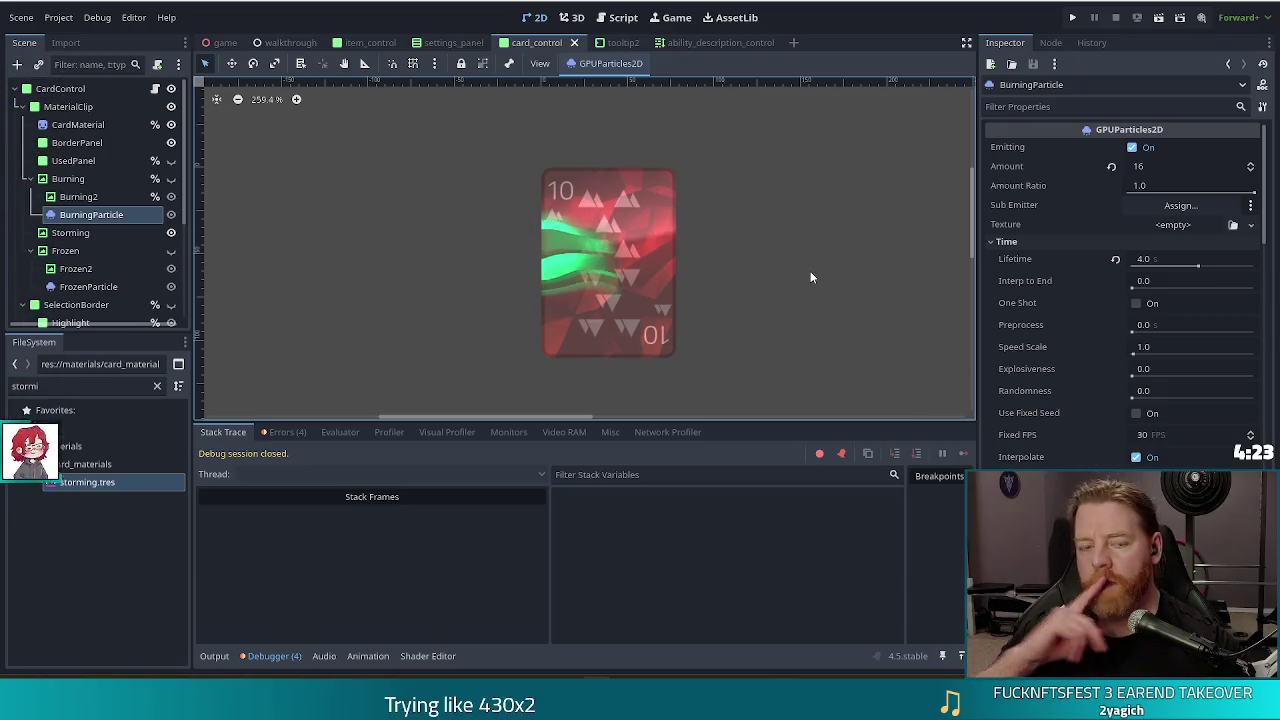
- Duplicate the Storming overlay into Storming2 and toggle Storming's visibility to compare
click(80, 233)
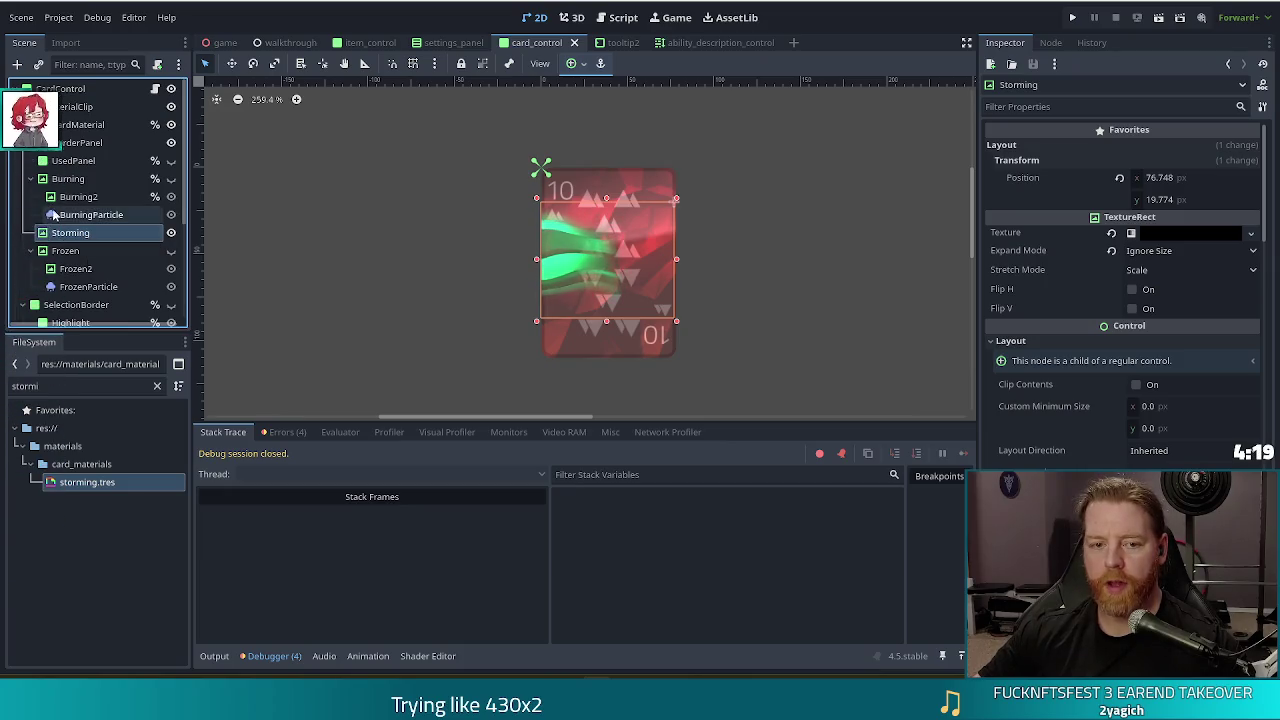
key(ctrl+v)
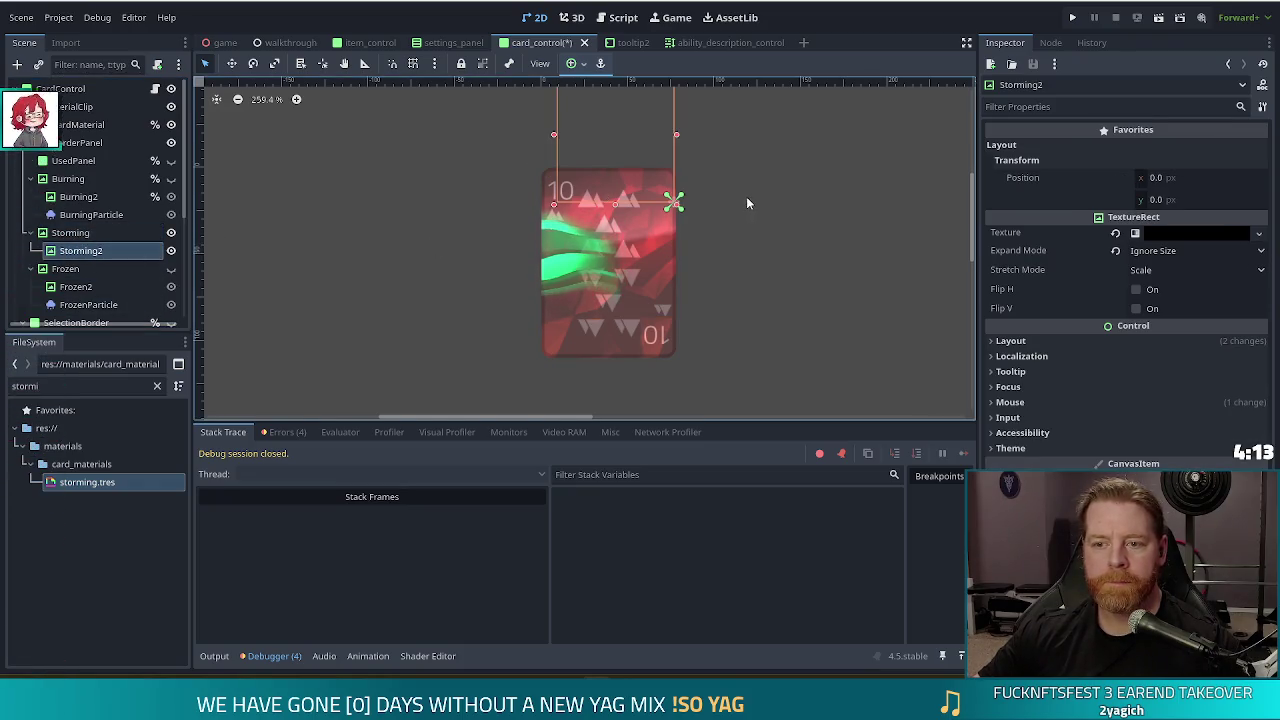
click(1010, 341)
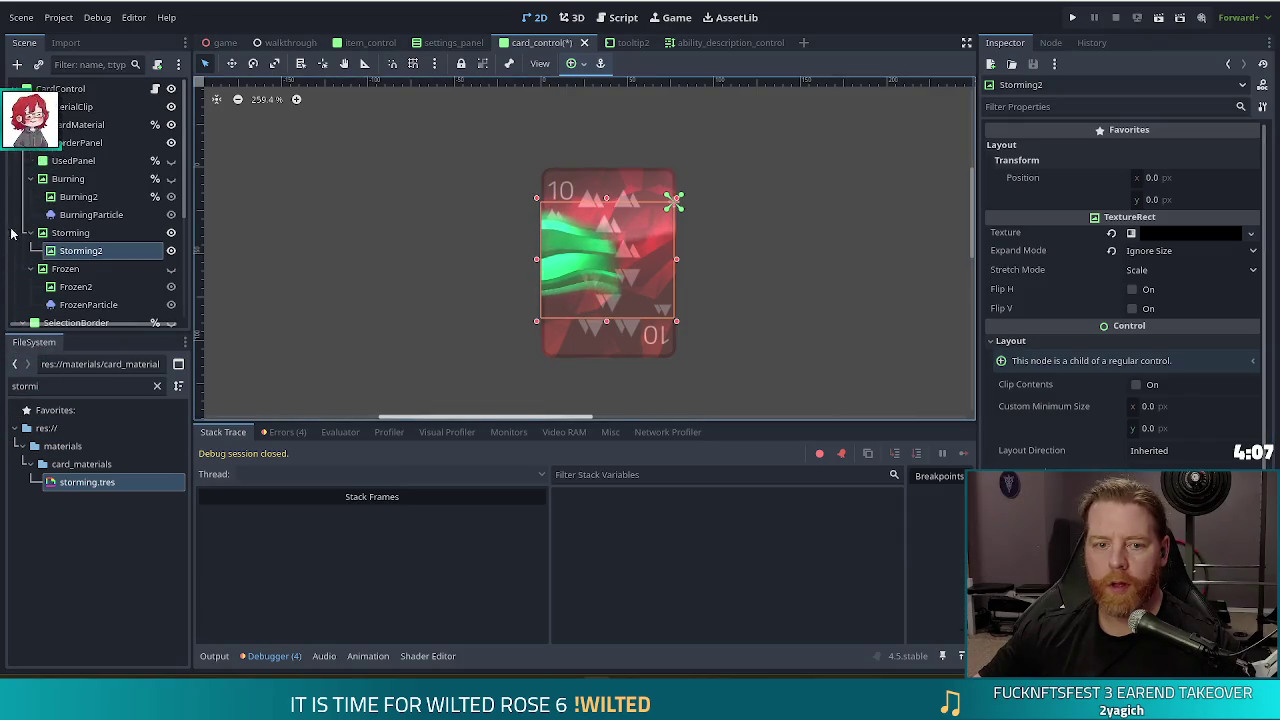
click(171, 232)
click(171, 234)
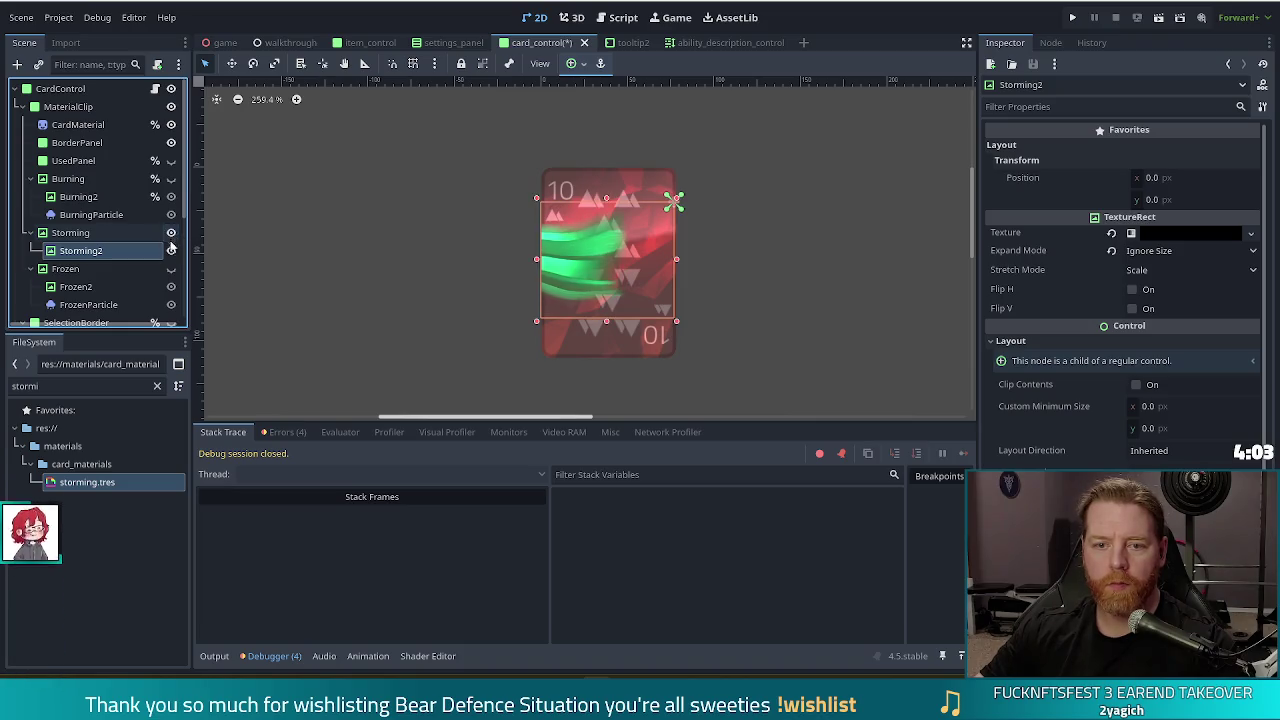
- Nudge Storming2 3 px so it sits at position x 3.0, then reselect Storming
click(78, 236)
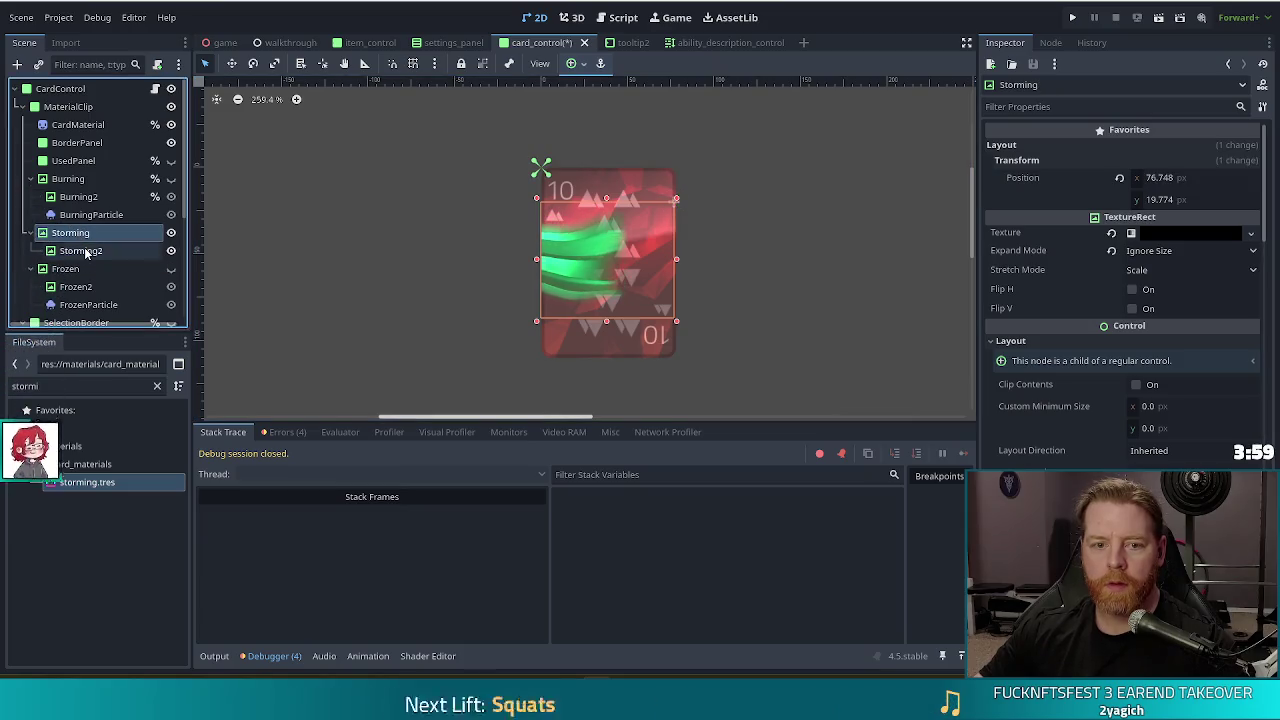
click(85, 251)
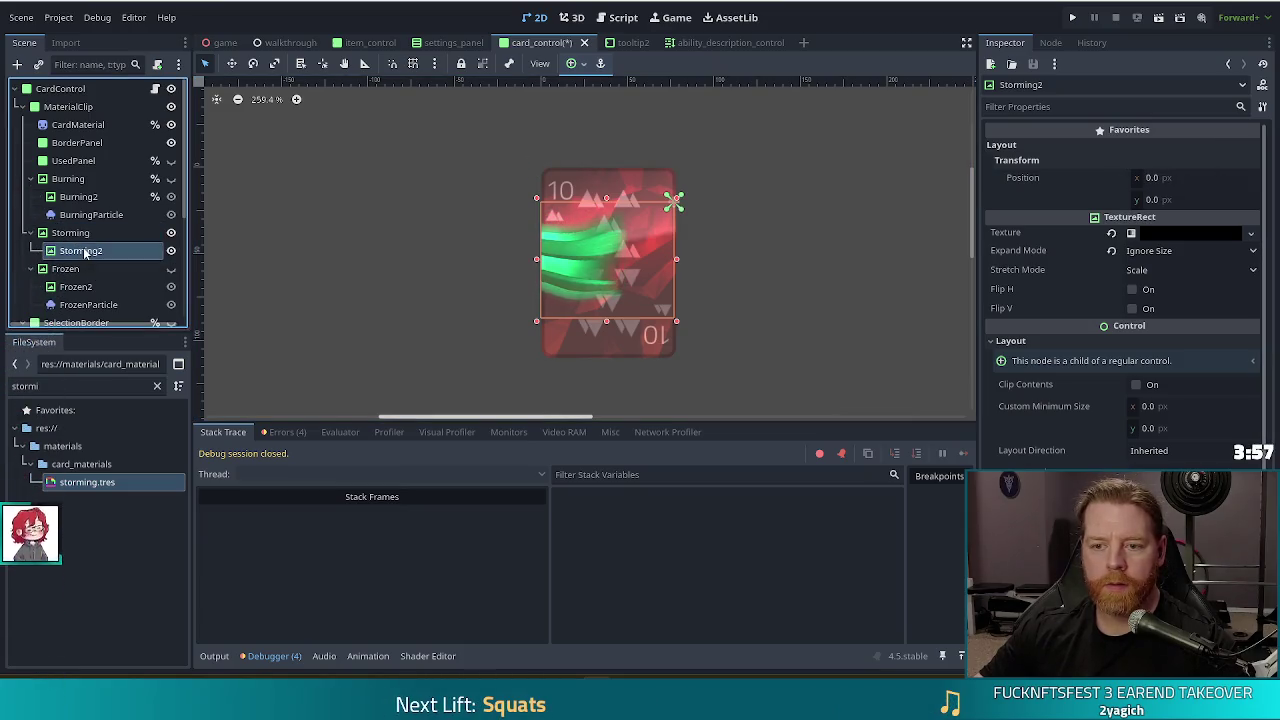
key(Down)
key(Down)
key(Down)
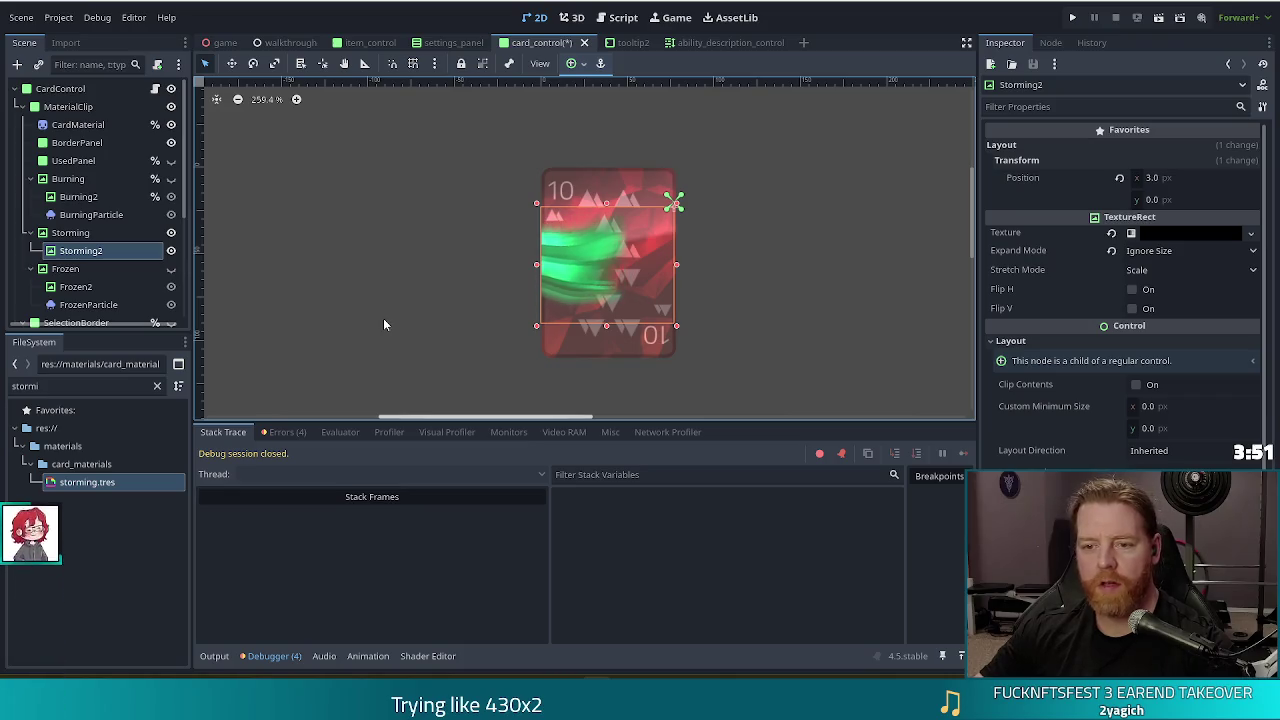
click(80, 234)
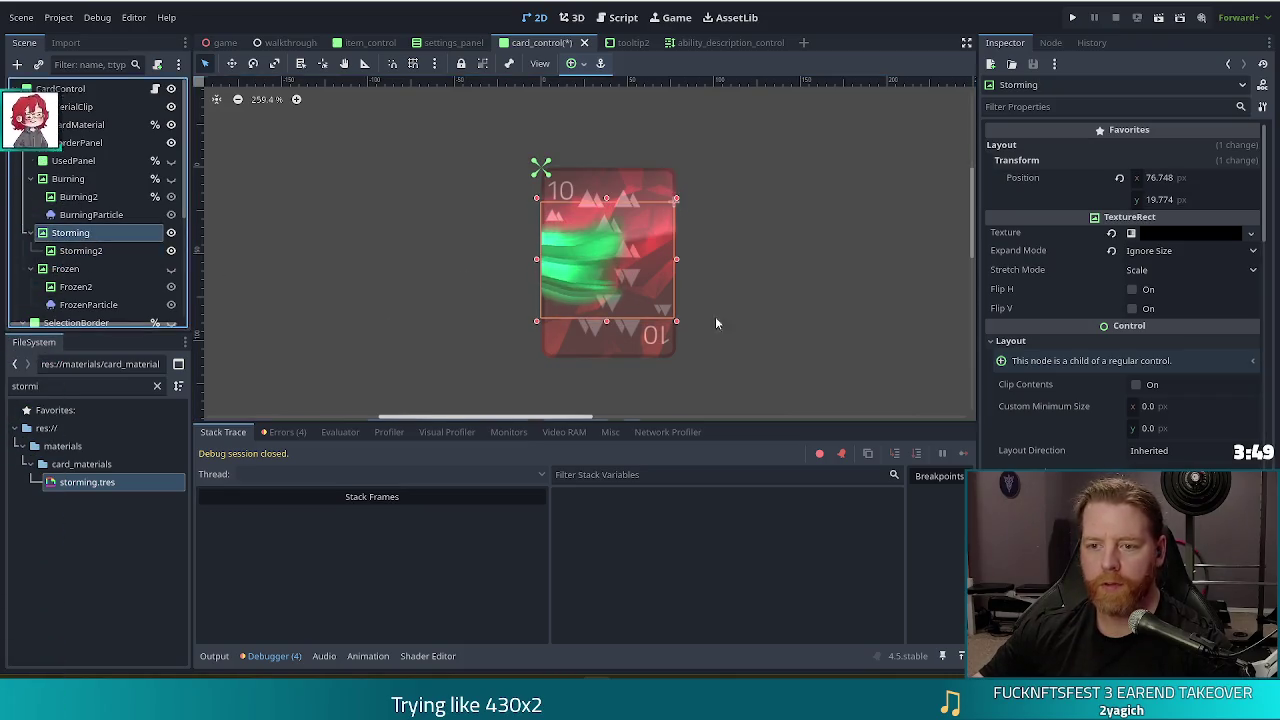
- Review the Storming overlay's material parameters in the Inspector
scroll(1112, 417, down, 5)
scroll(1108, 420, down, 15)
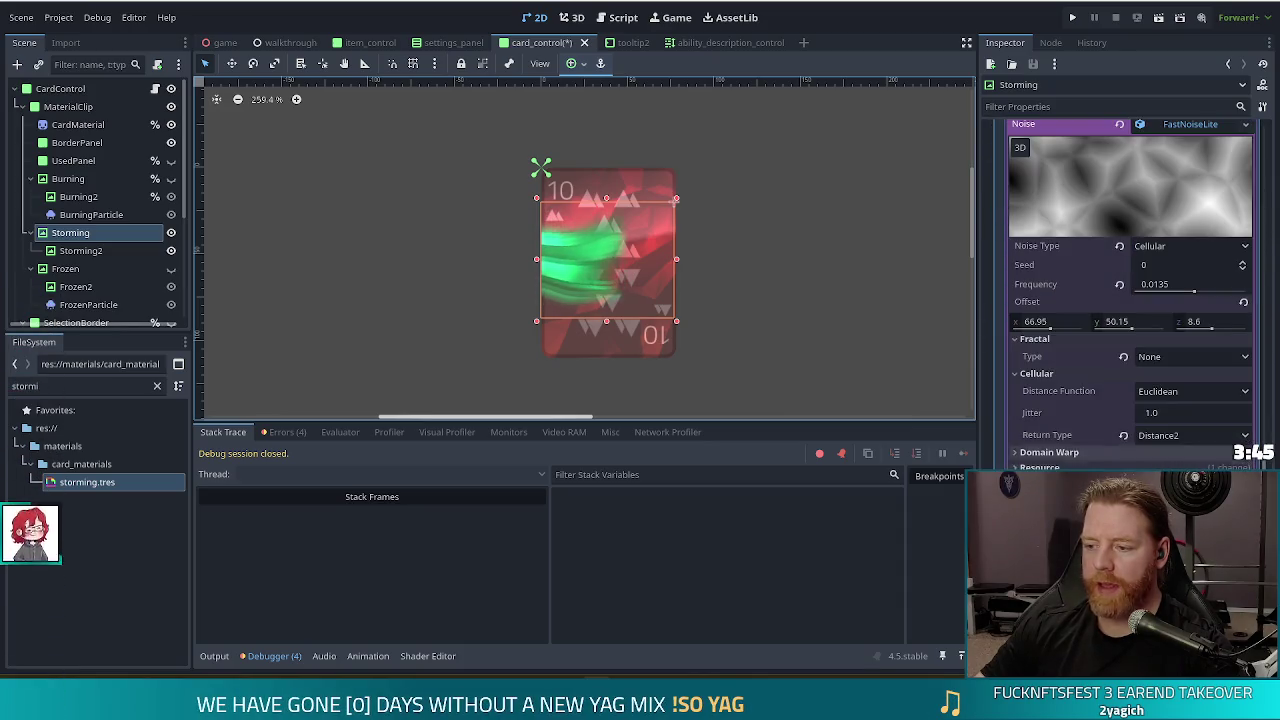
scroll(1079, 424, down, 5)
scroll(1130, 290, down, 5)
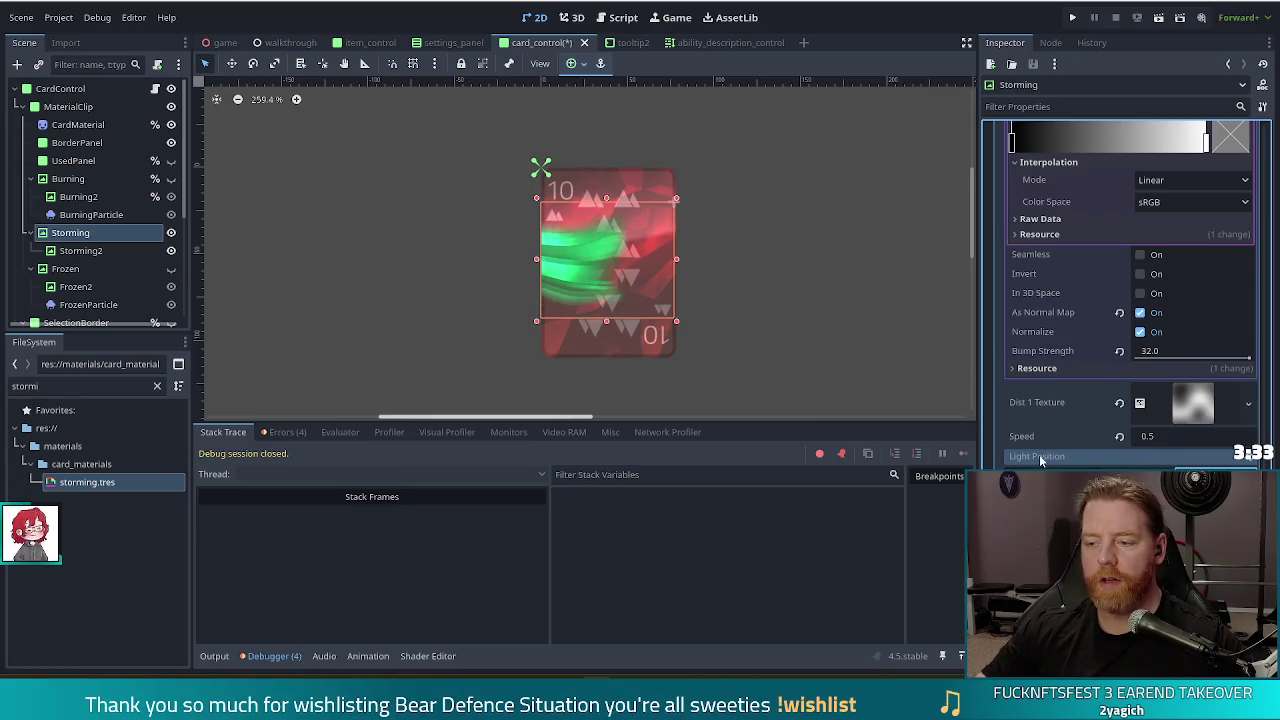
scroll(1130, 300, down, 1)
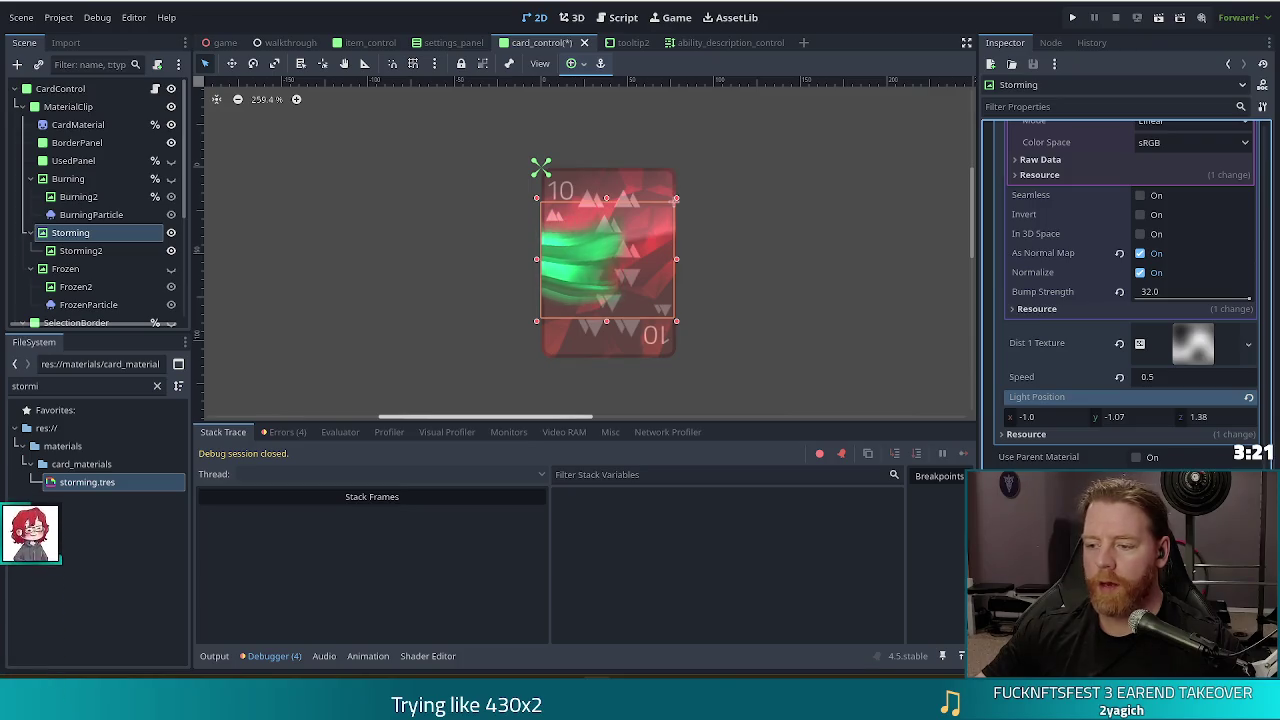
- Hide Storming2, undo its duplication, save the card scene and run the project
click(173, 253)
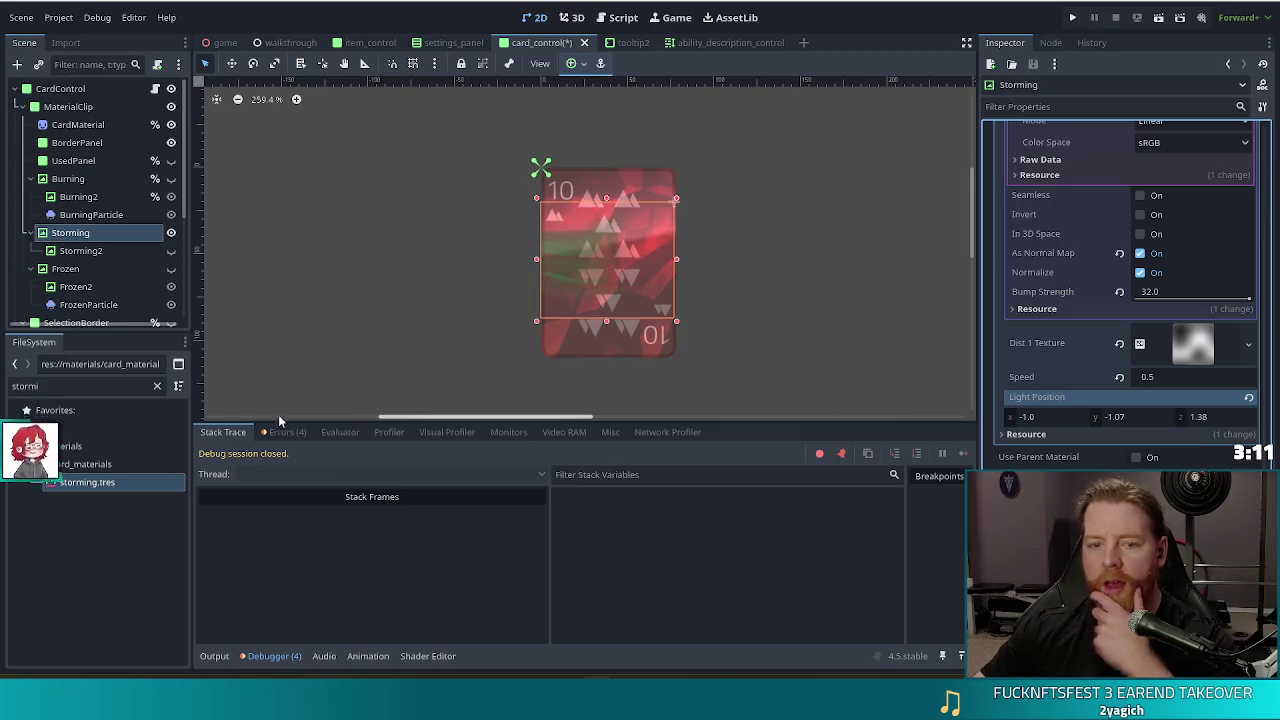
click(102, 251)
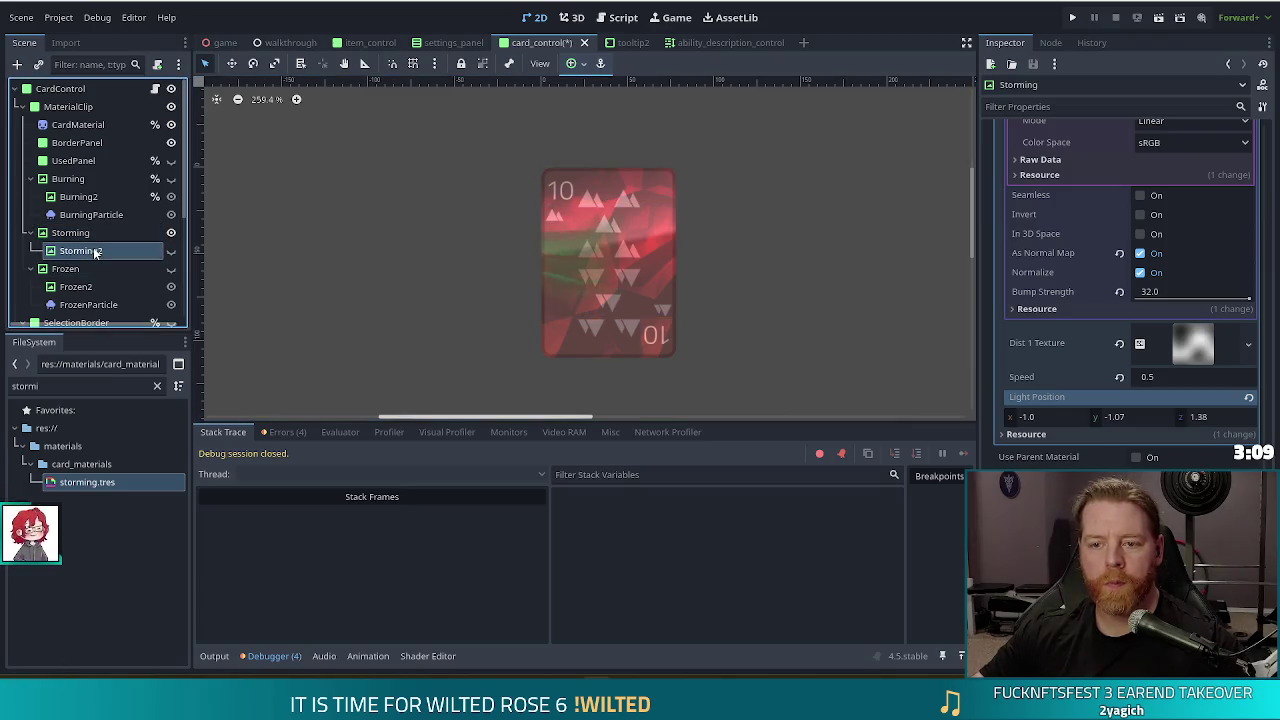
key(ctrl+z)
key(ctrl+z)
key(ctrl+z)
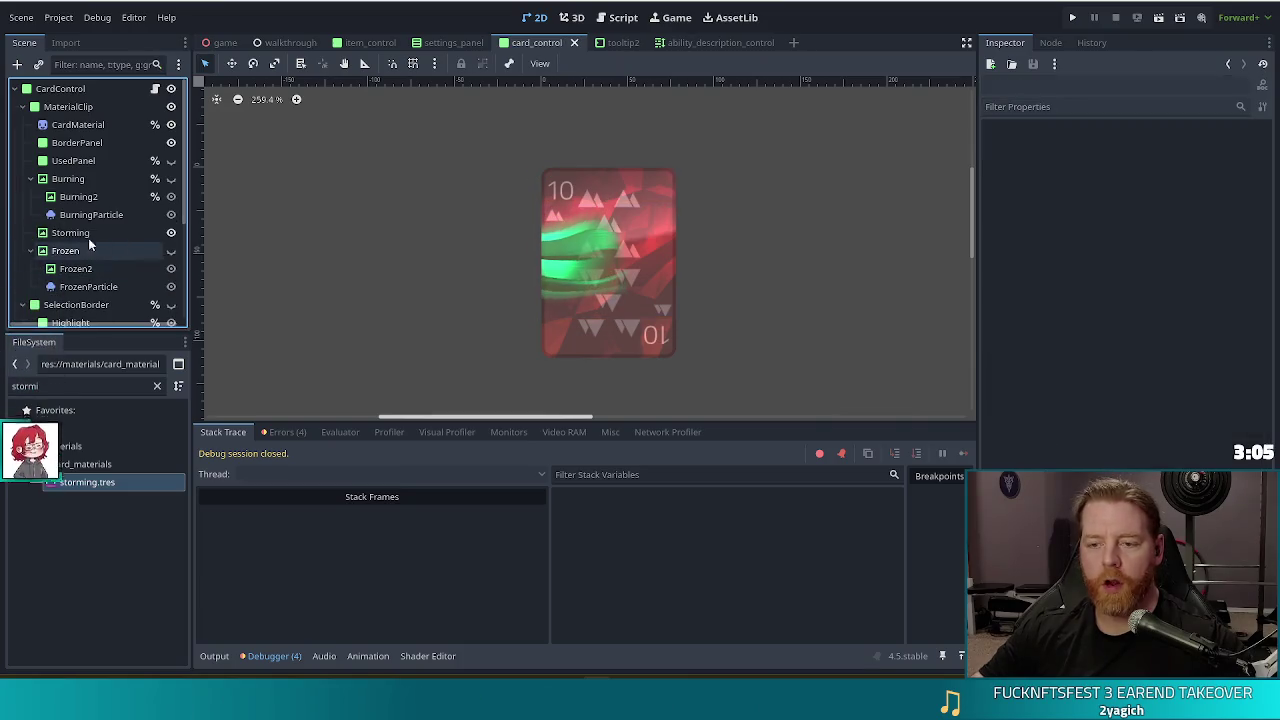
key(ctrl+s)
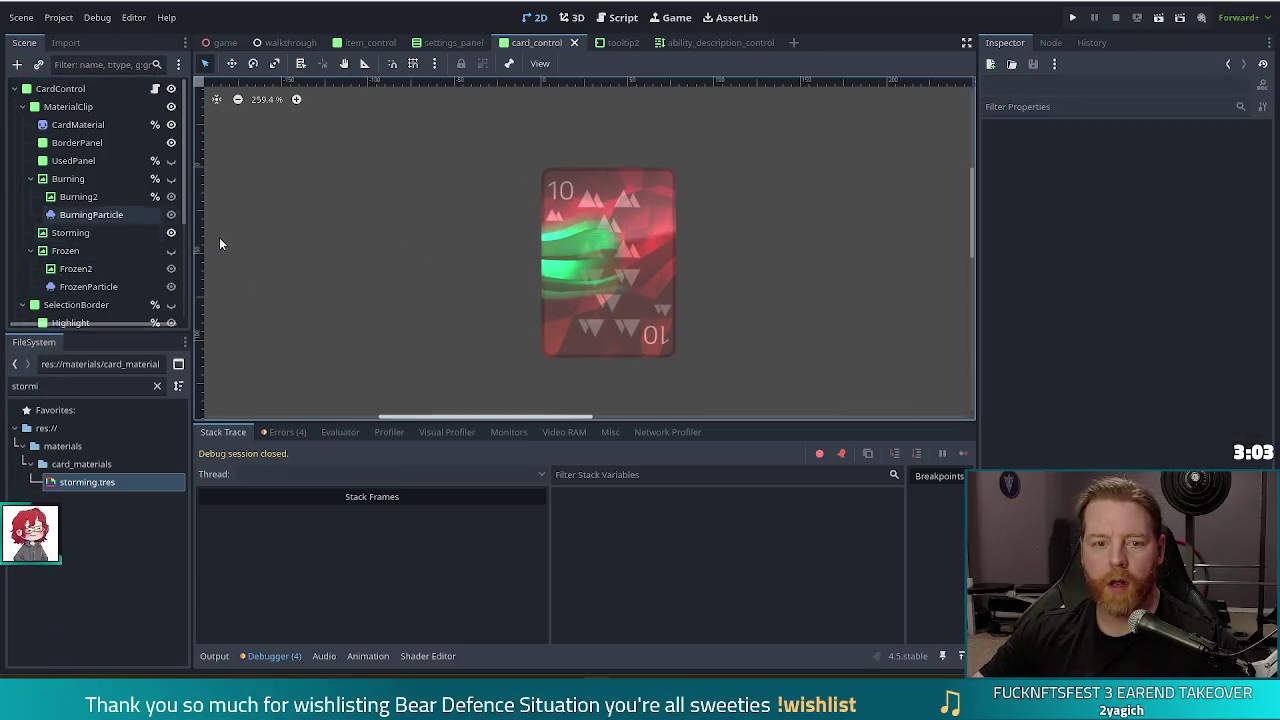
click(1072, 20)
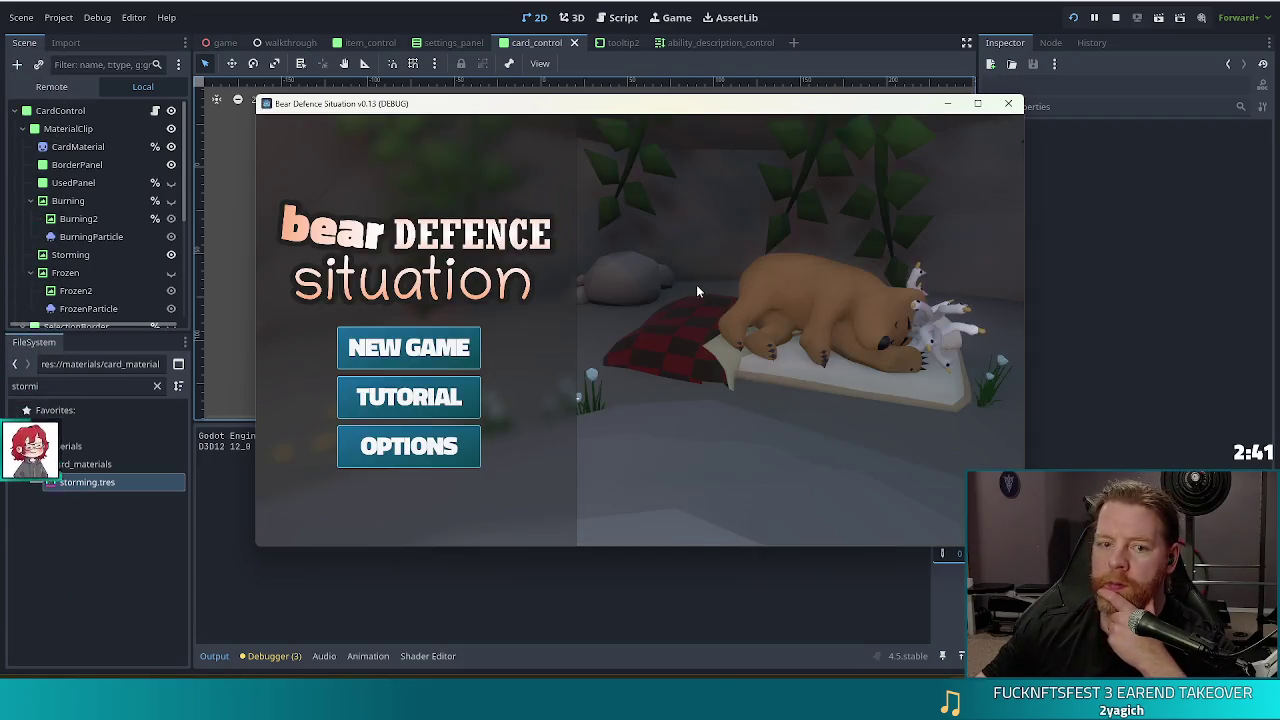
- Start a New Game, which breaks on the player_unit_frame.gd line 113 error
click(435, 344)
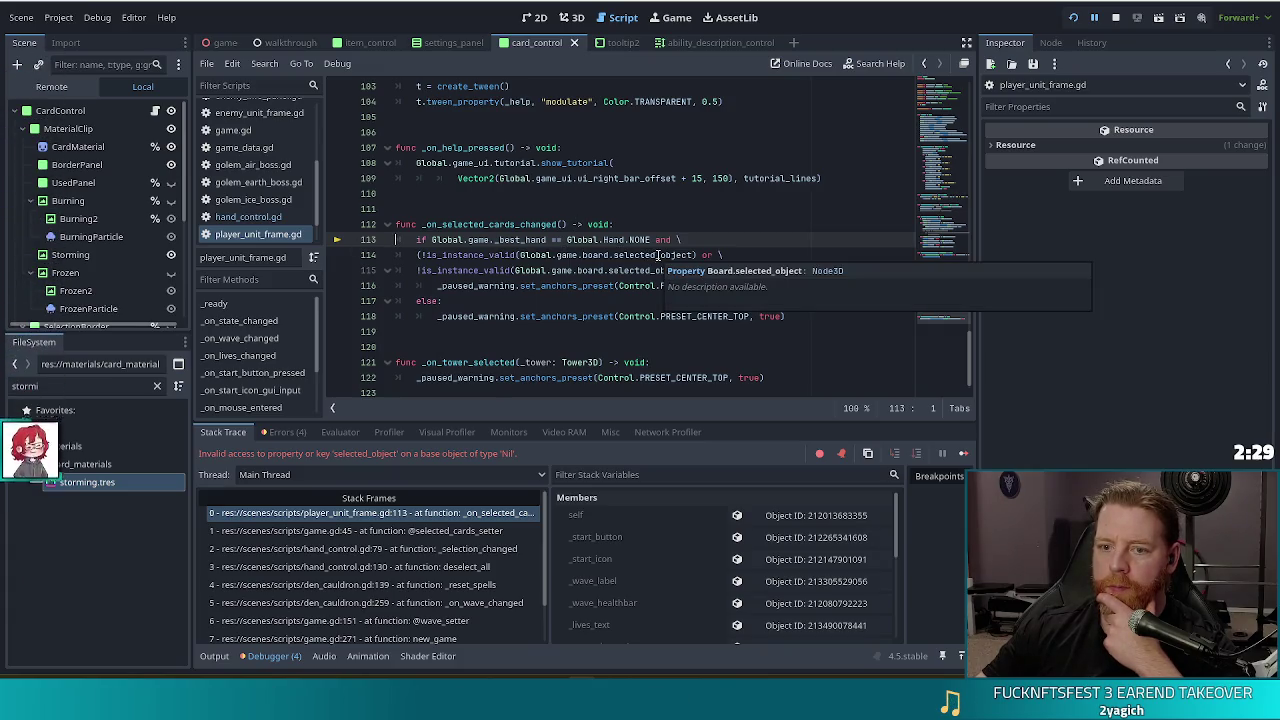
- Add 'if Global.game.board == null: return' atop _on_selected_cards_changed and relaunch with F5
mouse_move(632, 283)
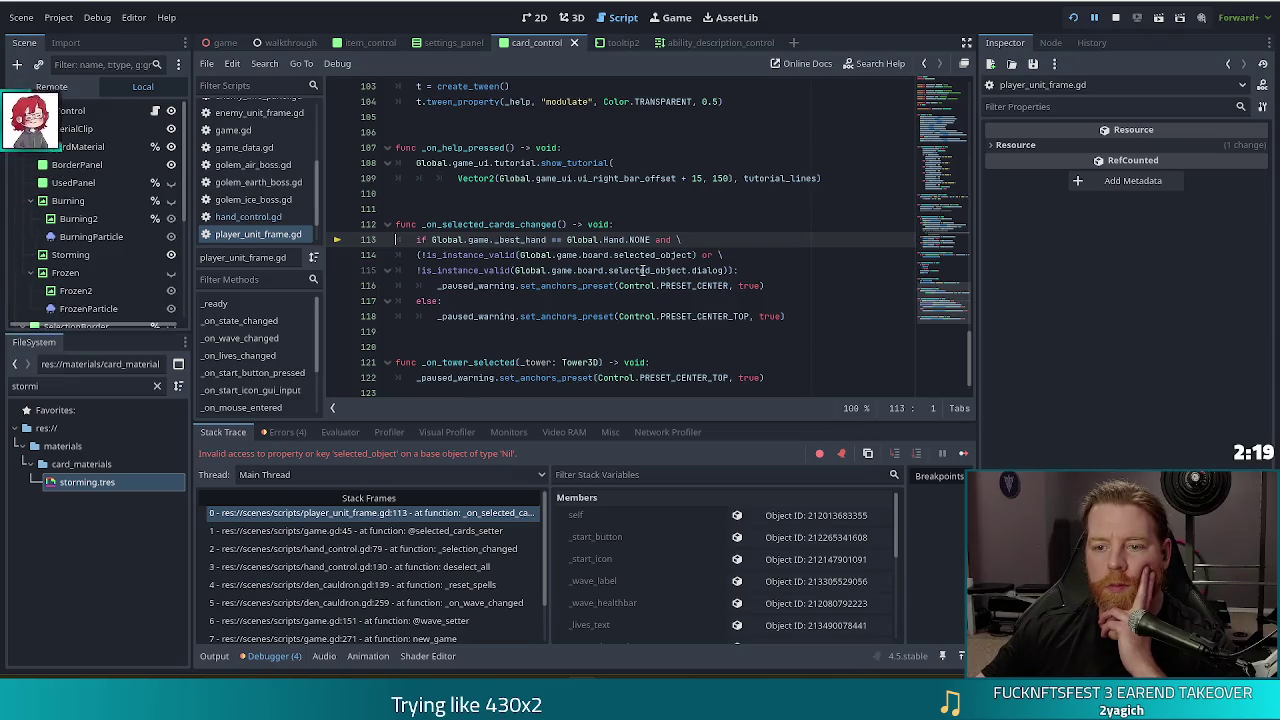
click(663, 222)
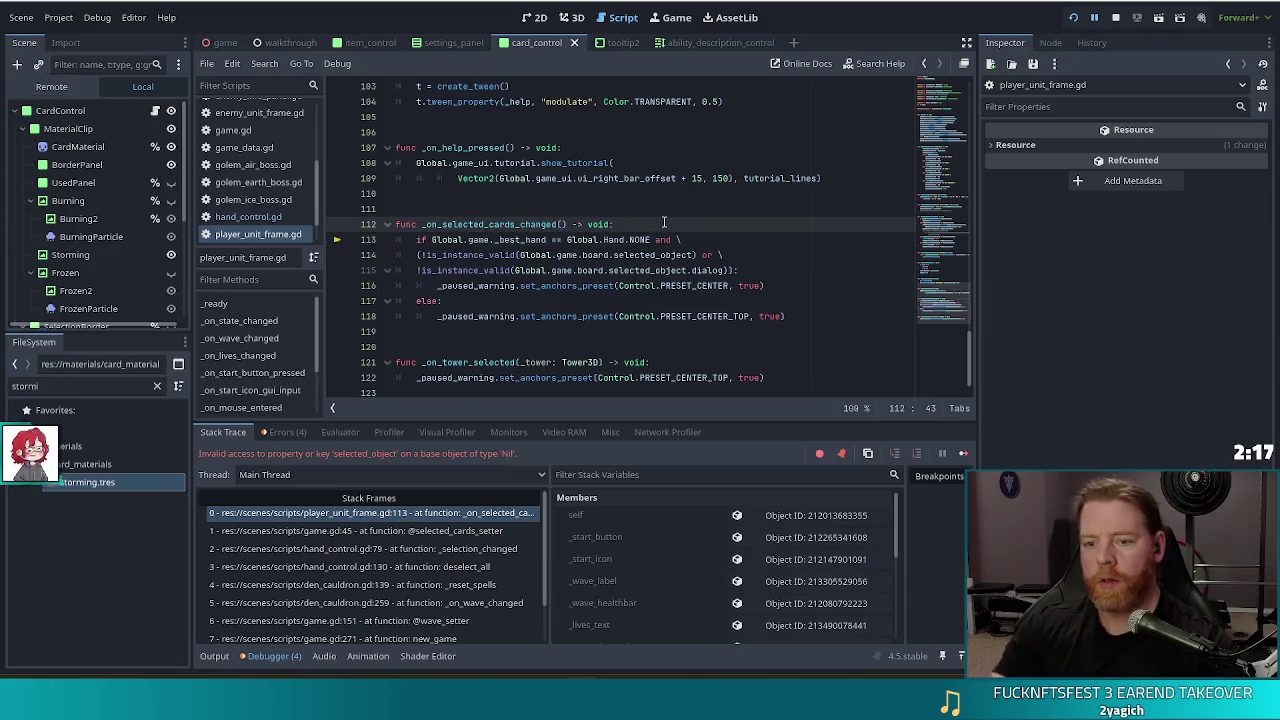
key(Return)
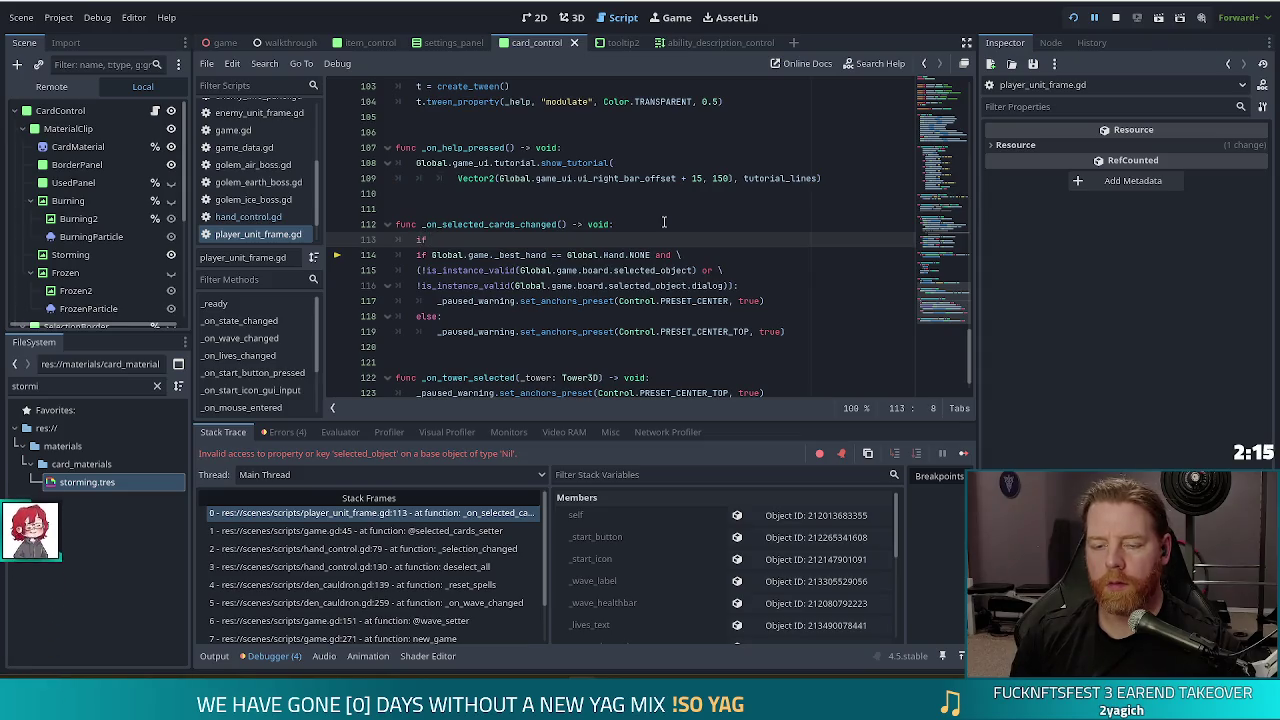
text(if Global)
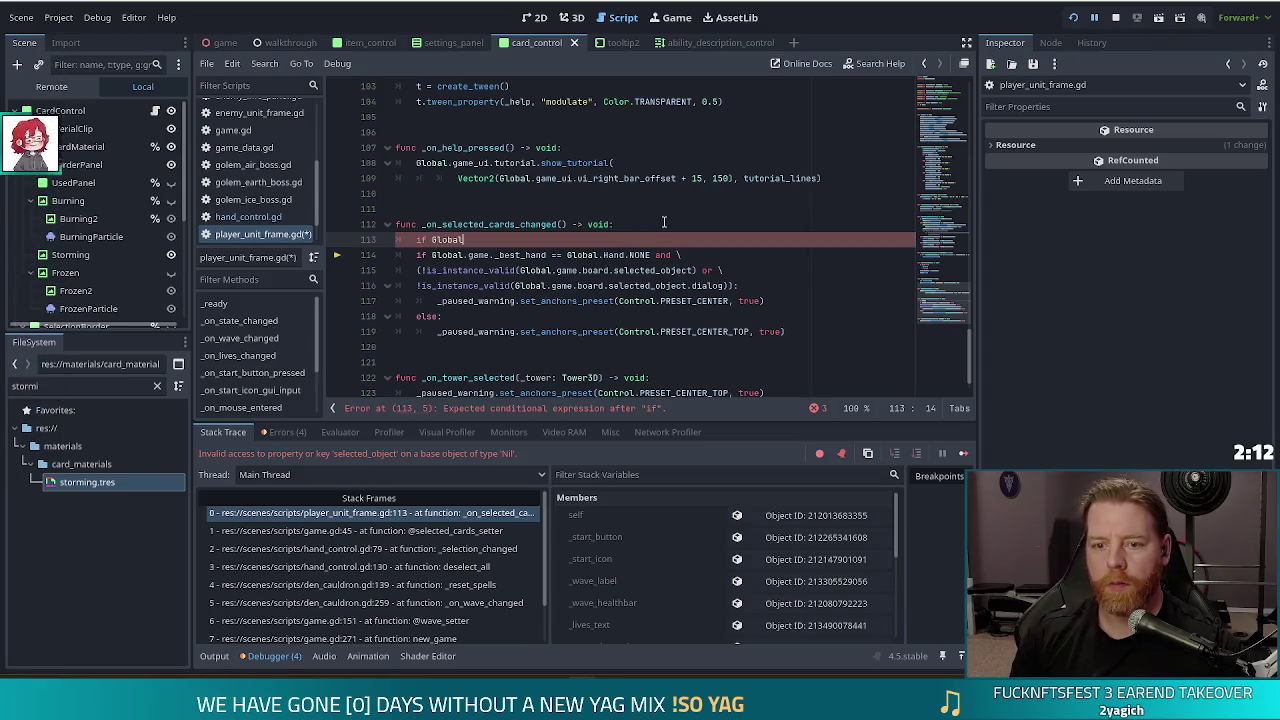
text(.get_damage_type_glyph)
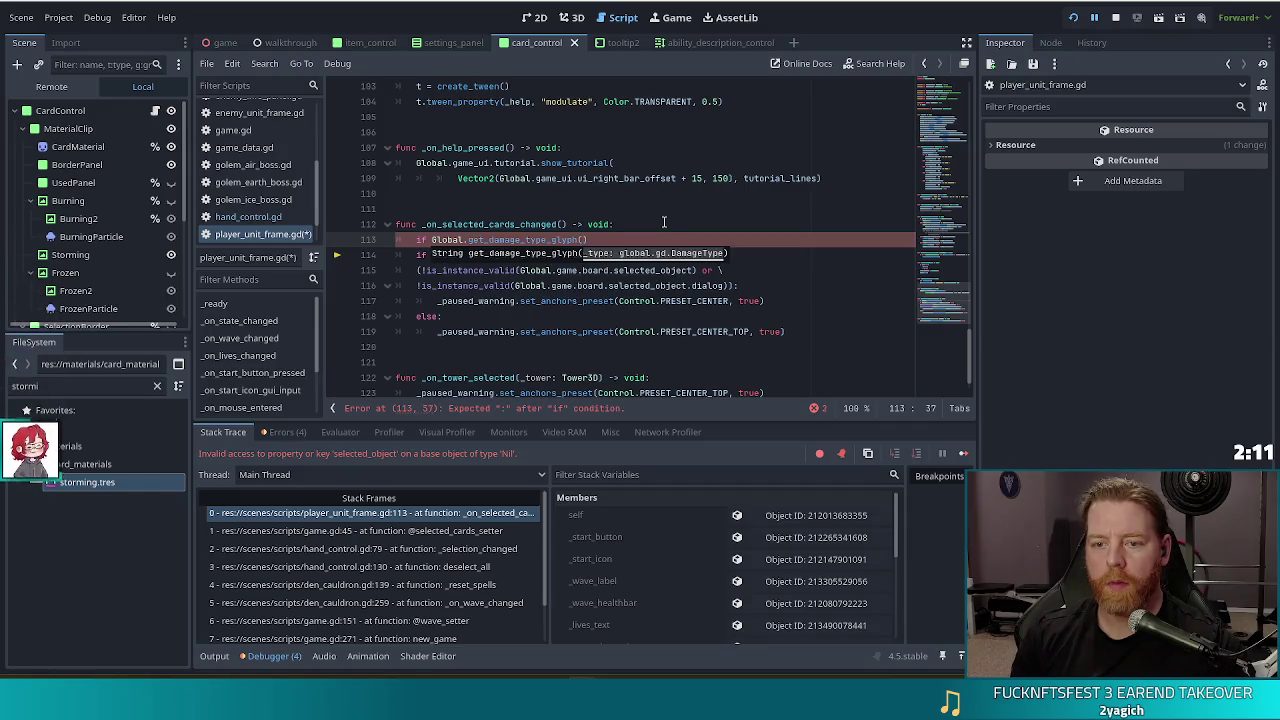
text(()
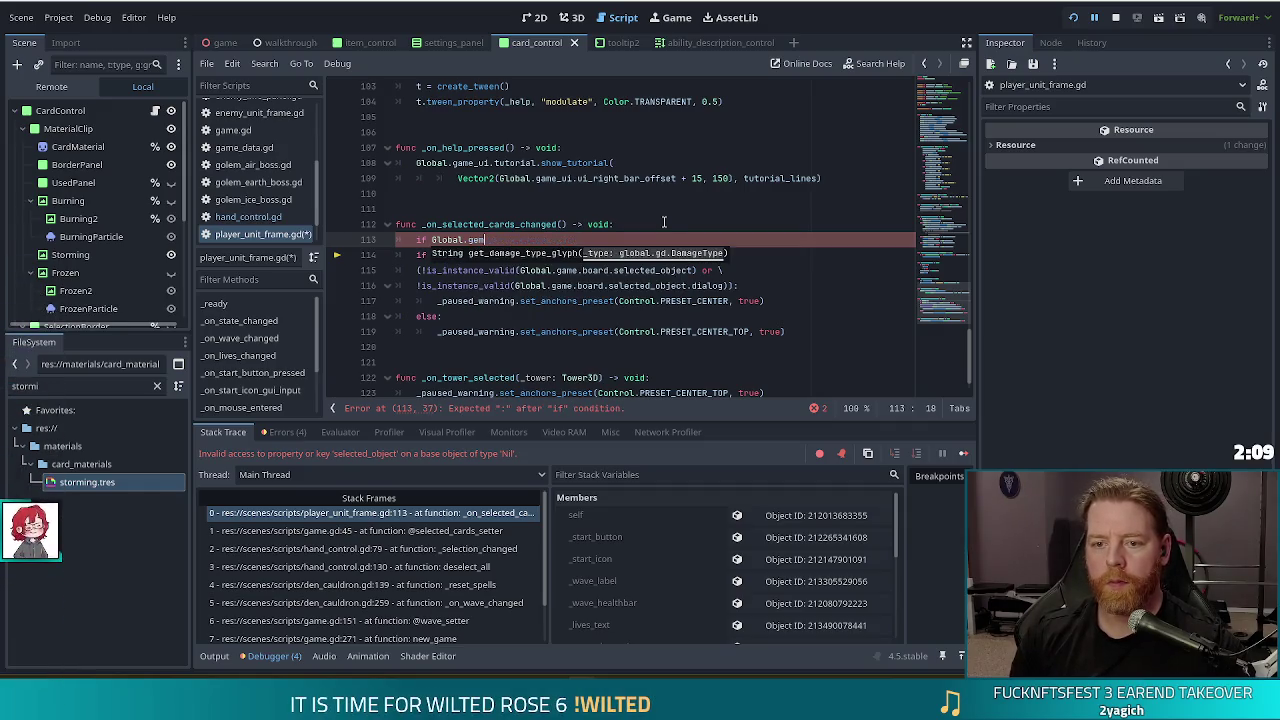
key(BackSpace)
text(.)
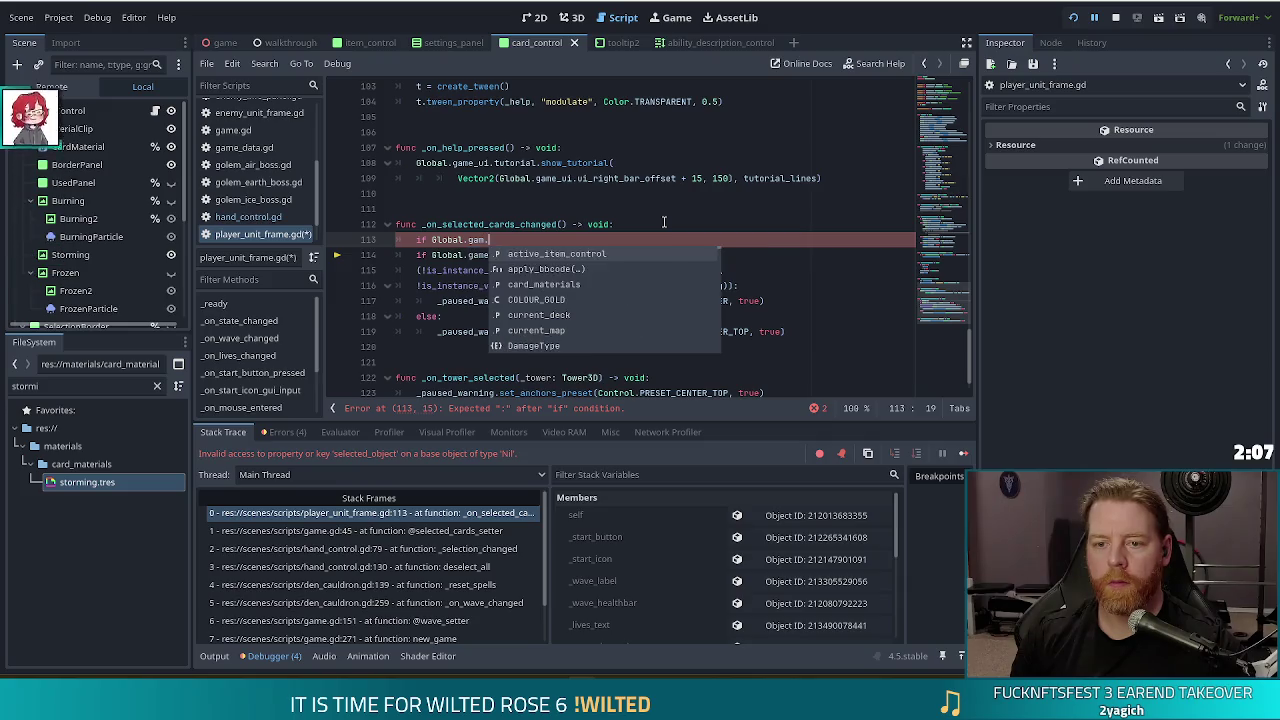
text(board == nu)
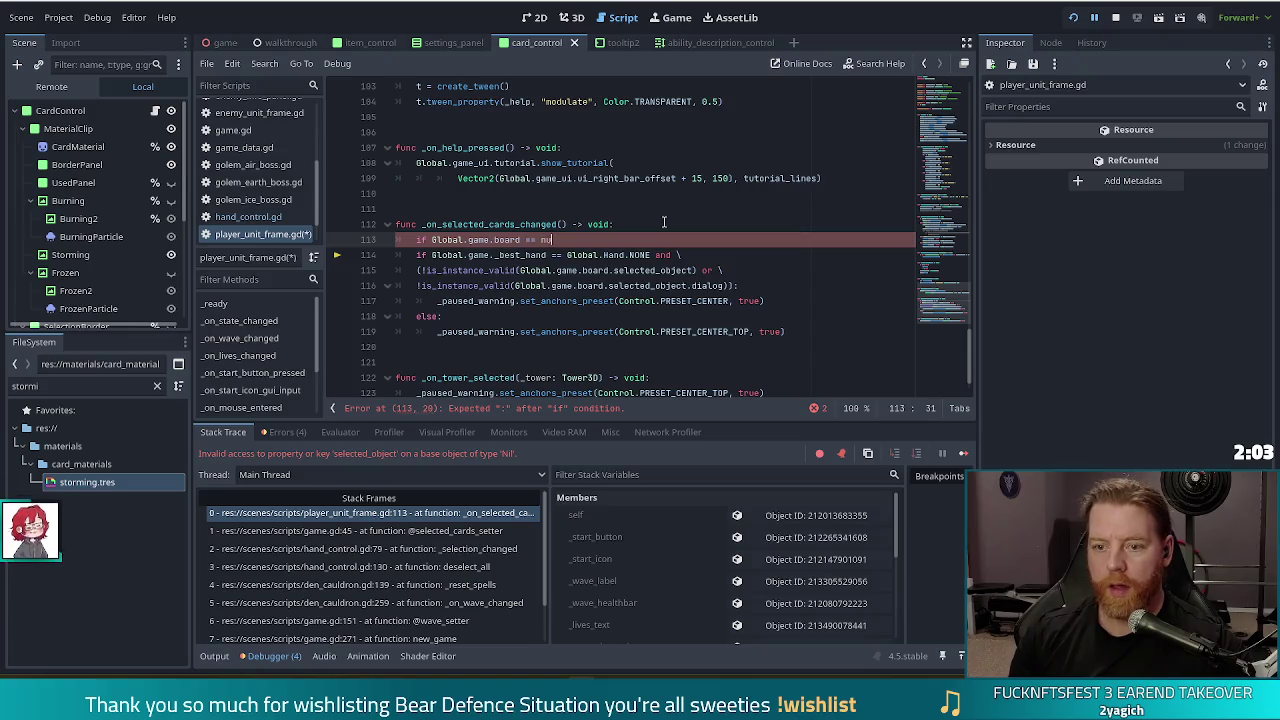
text(:)
key(Return)
text(retu)
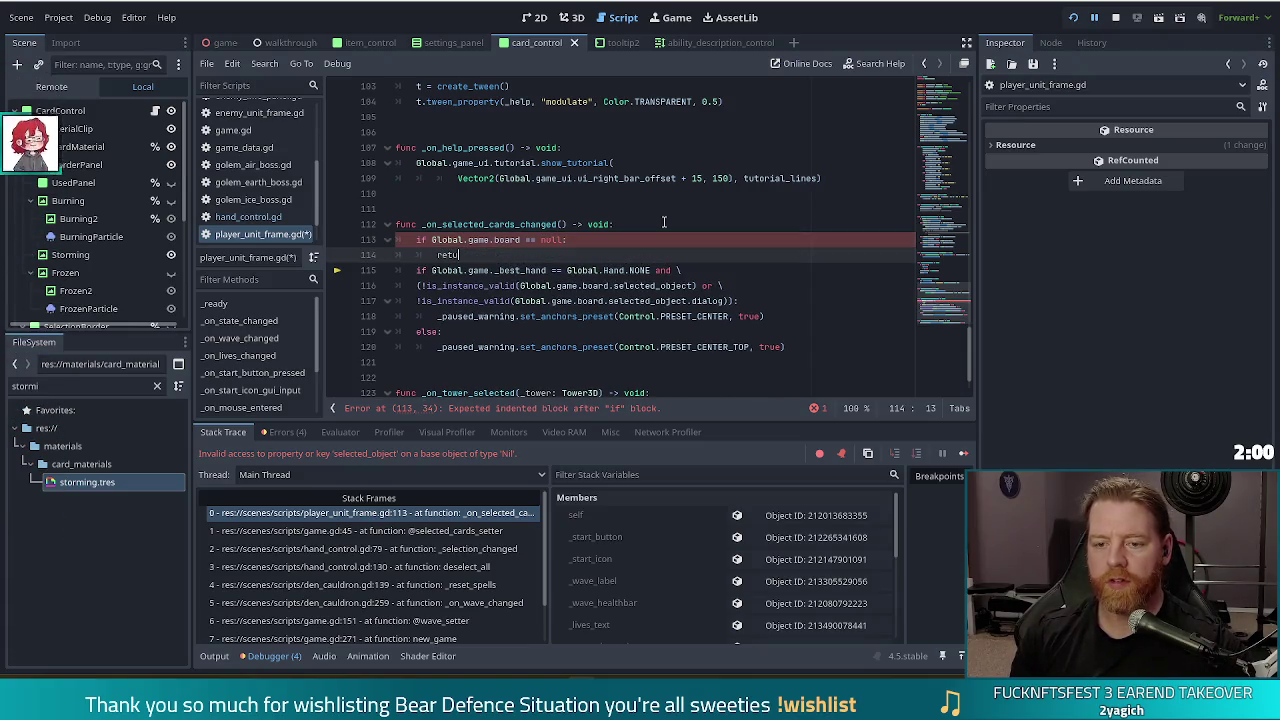
text(rn)
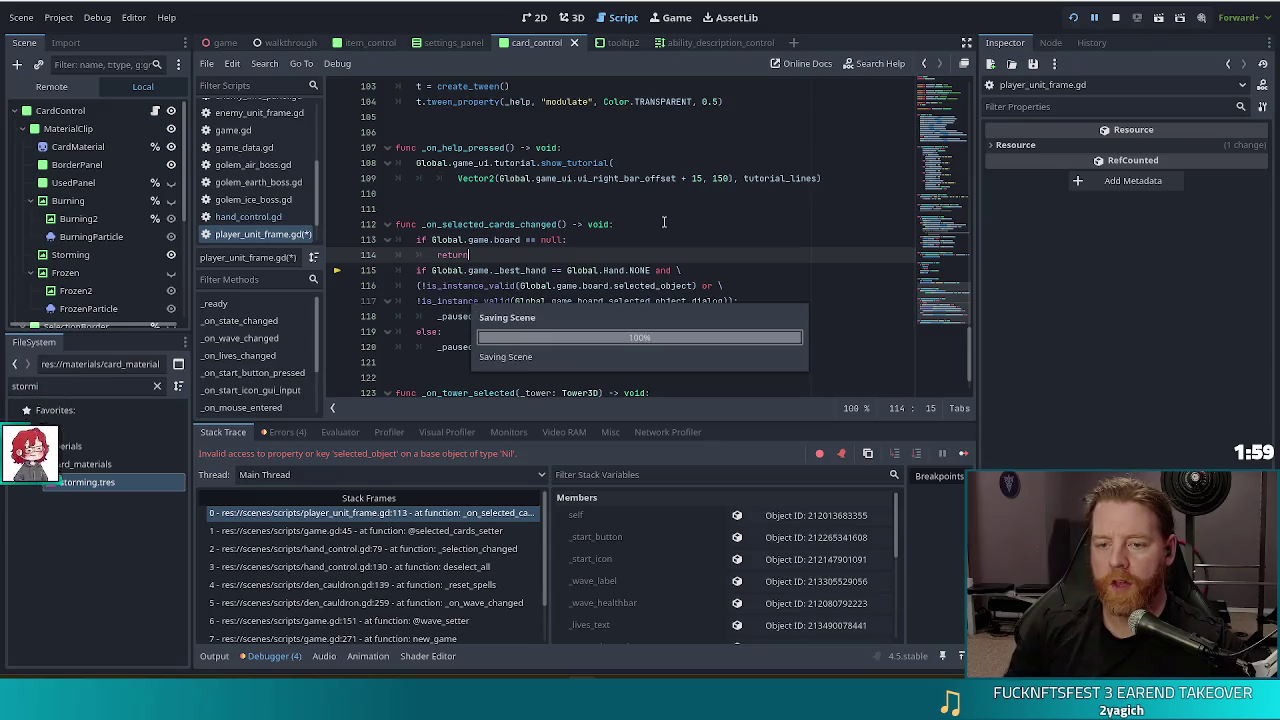
key(F5)
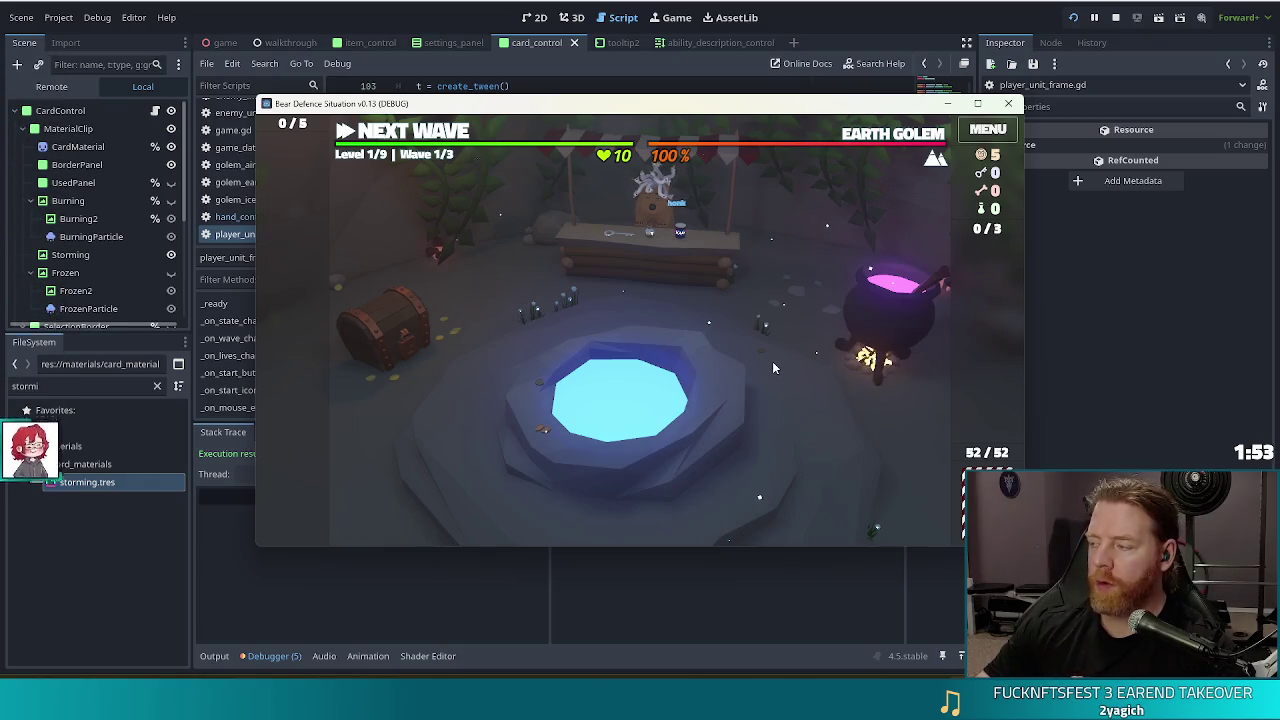
- Advance with NEXT WAVE, check the green storm effect on the card hand, then stop the game
click(411, 131)
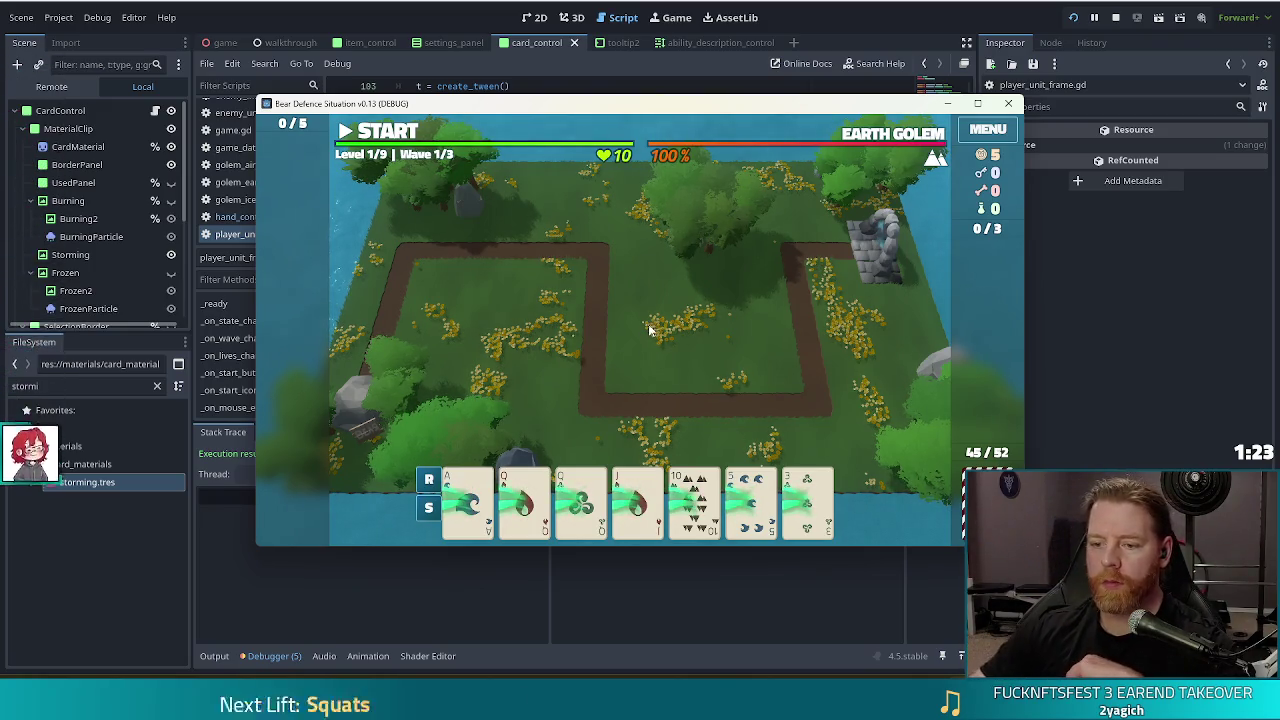
mouse_move(558, 480)
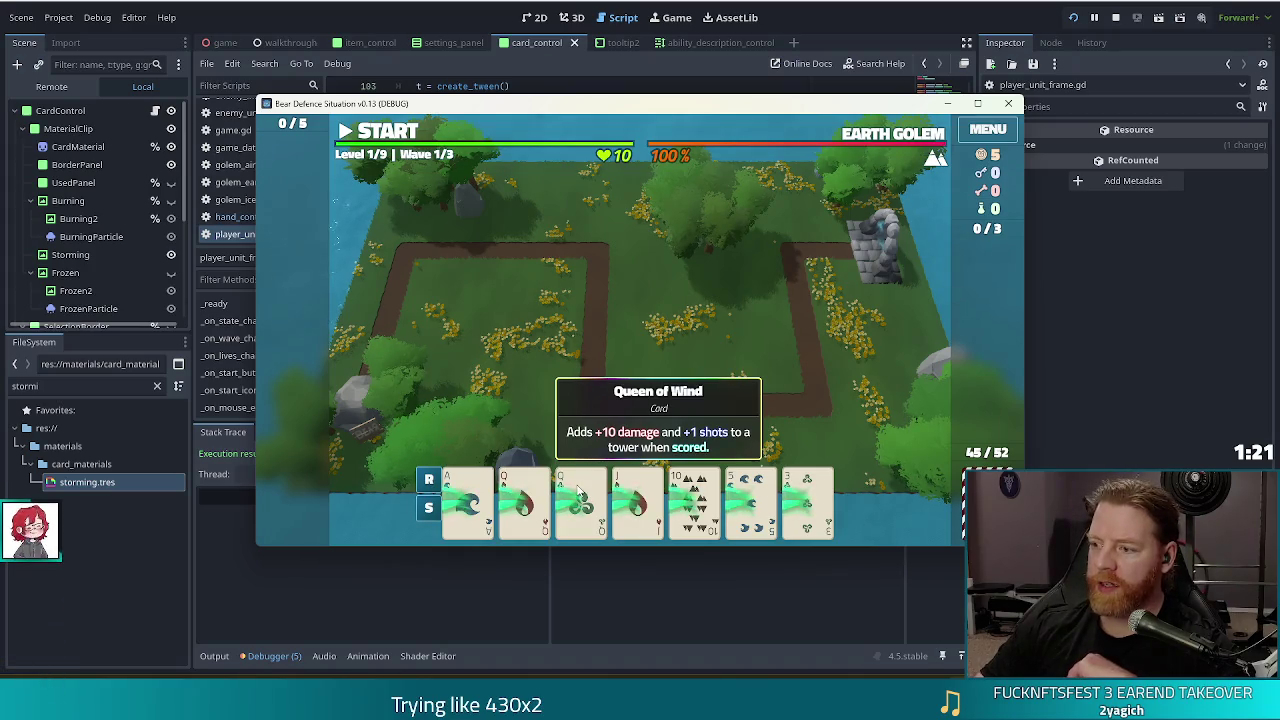
mouse_move(765, 515)
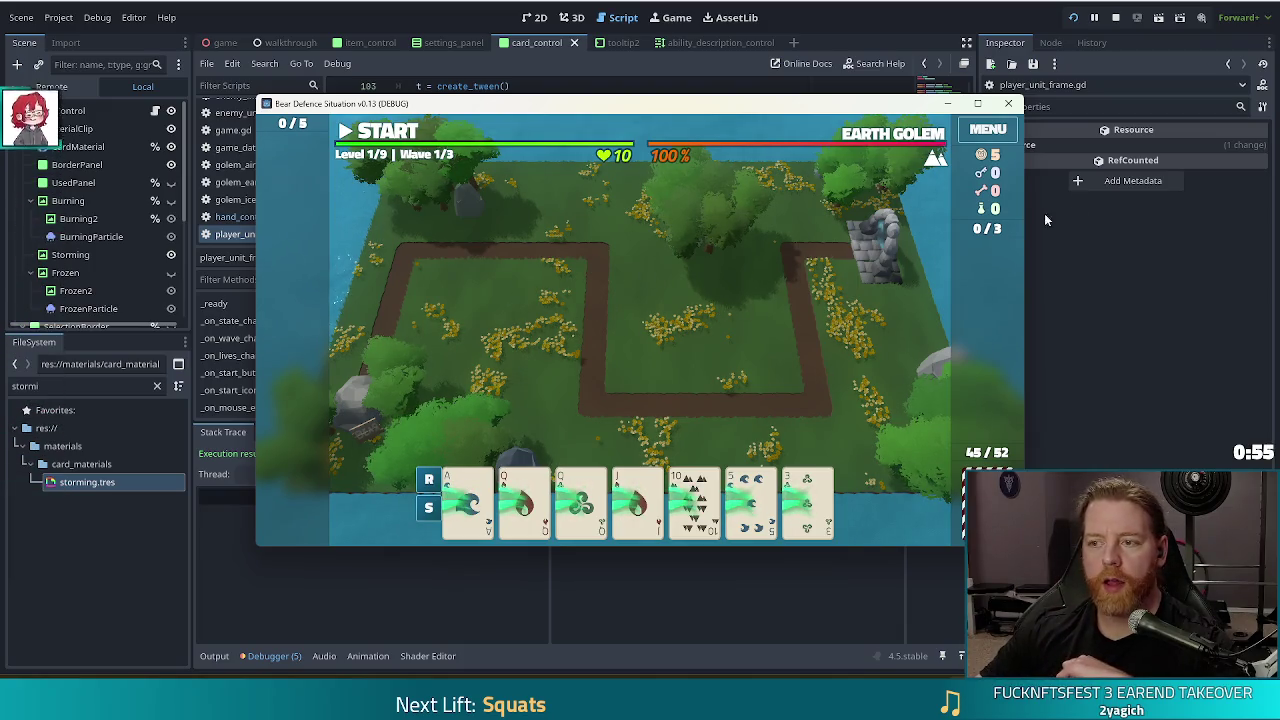
click(1117, 18)
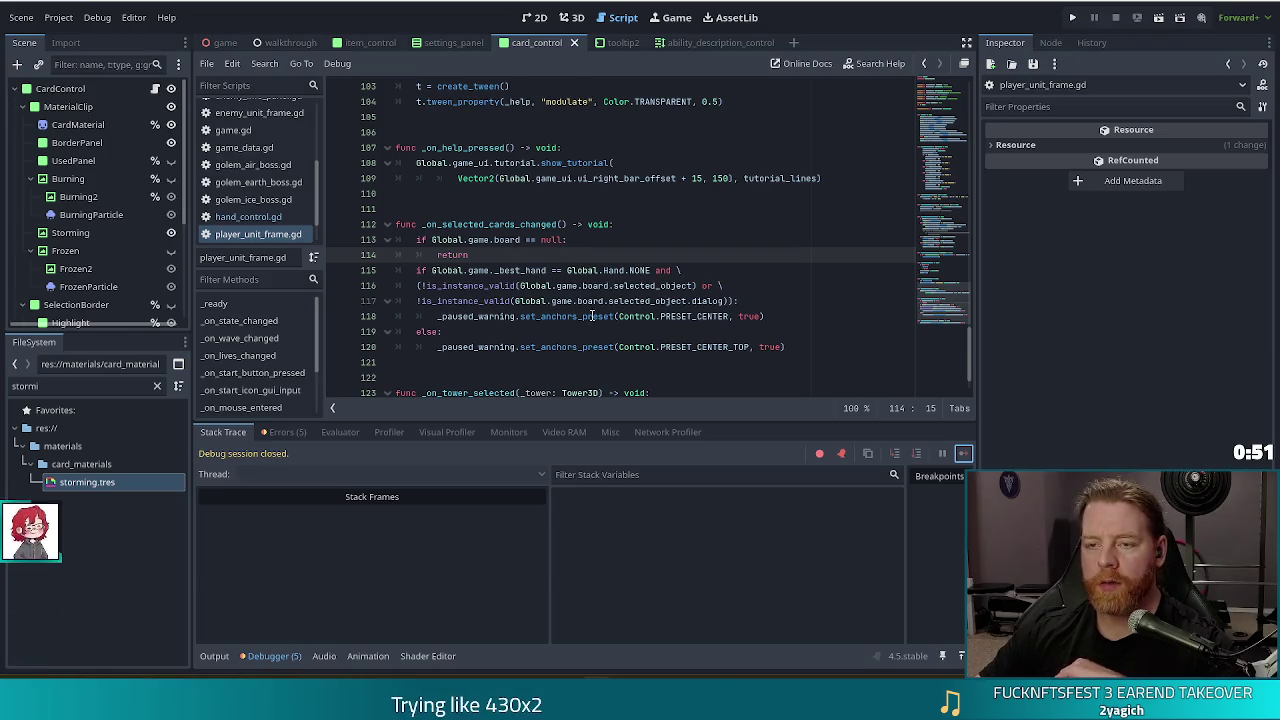
- Switch to the 2D view of card_control and make the Burning overlay visible
click(530, 18)
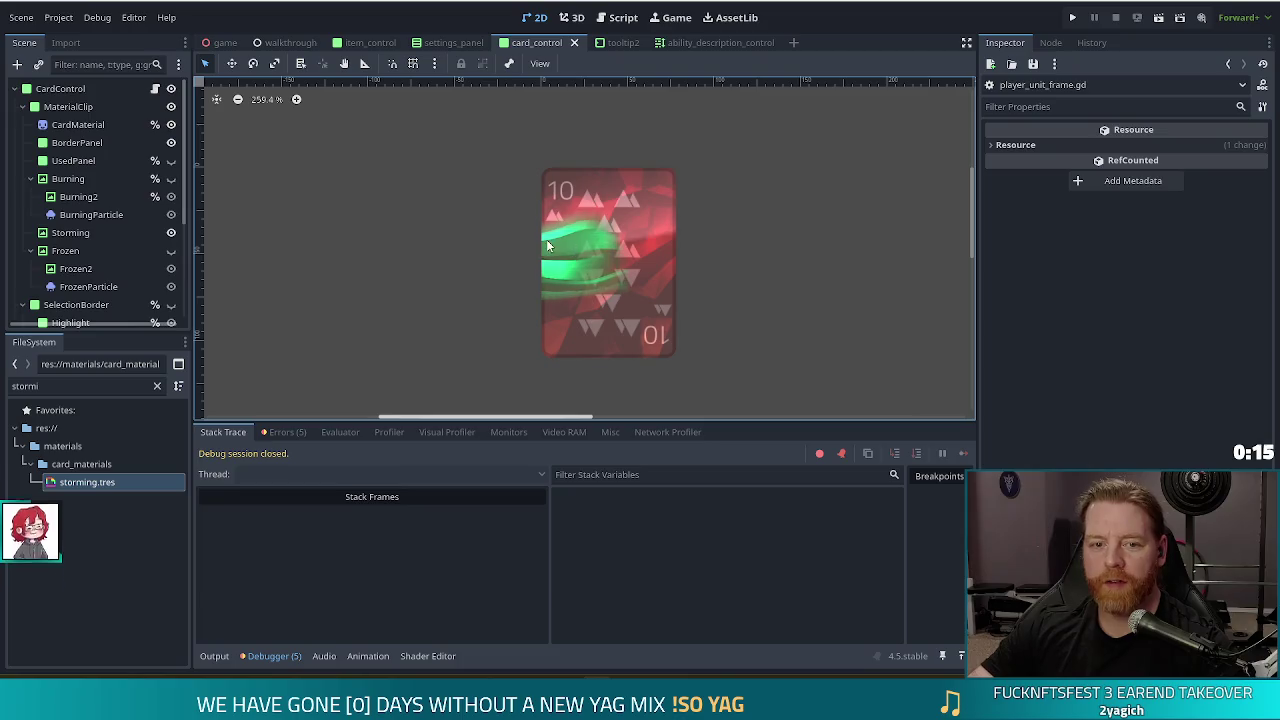
click(171, 178)
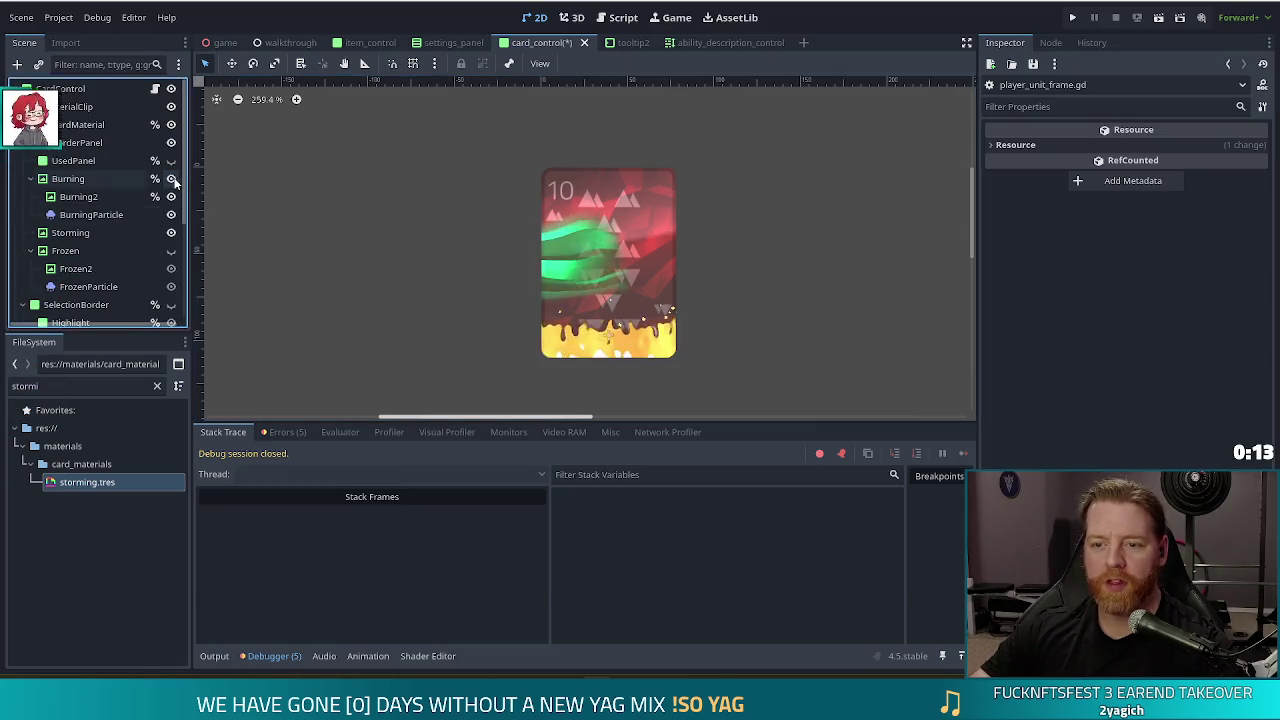
- Show Frozen to compare, hide Burning and Frozen again, and save the scene
click(171, 250)
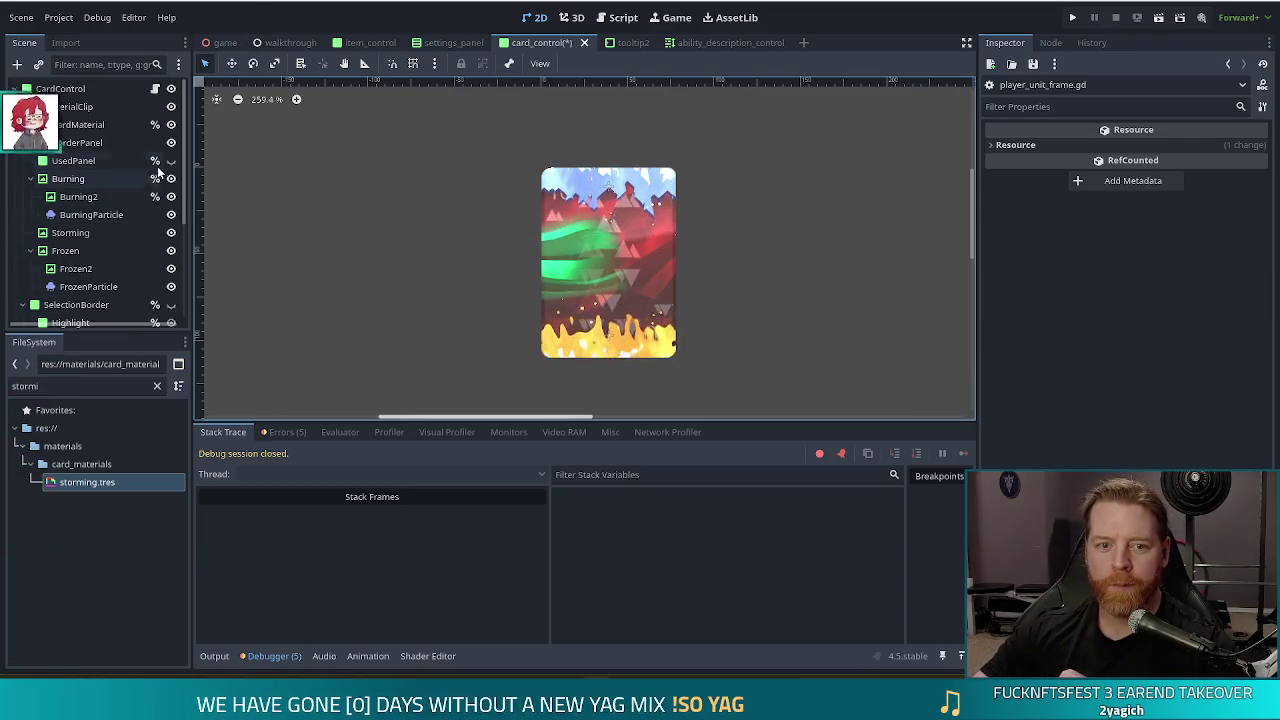
click(171, 179)
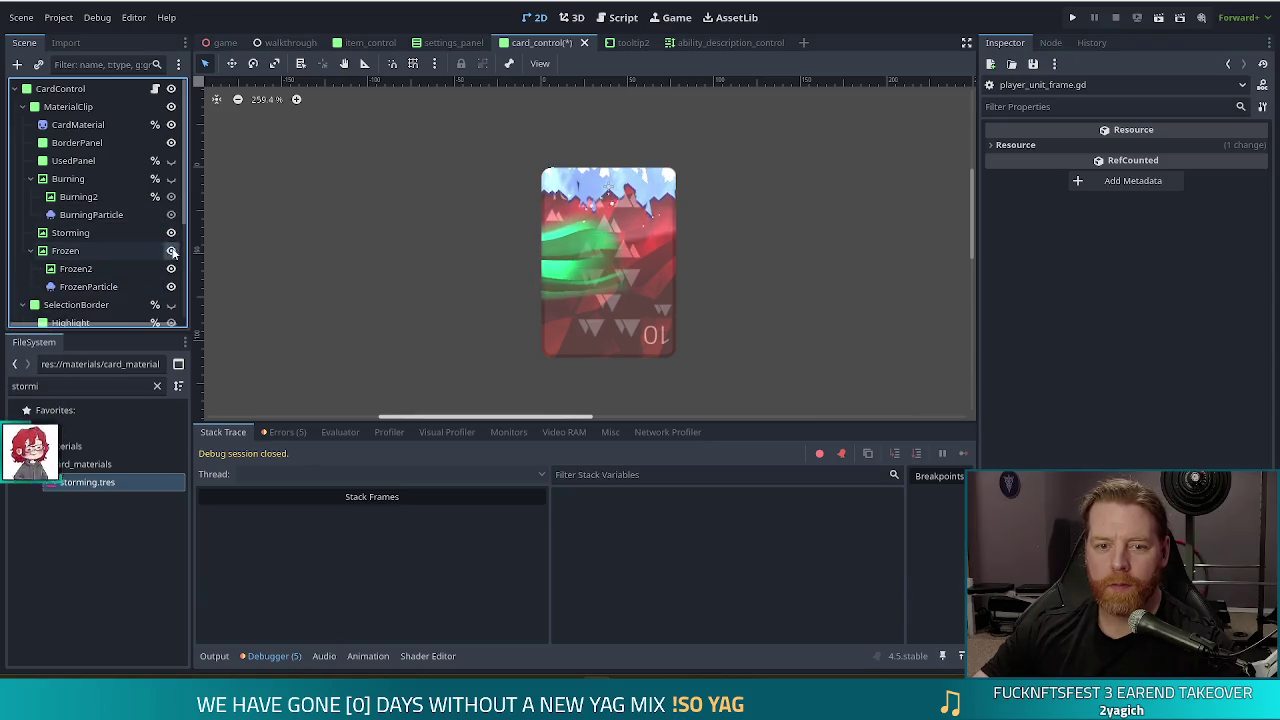
click(171, 251)
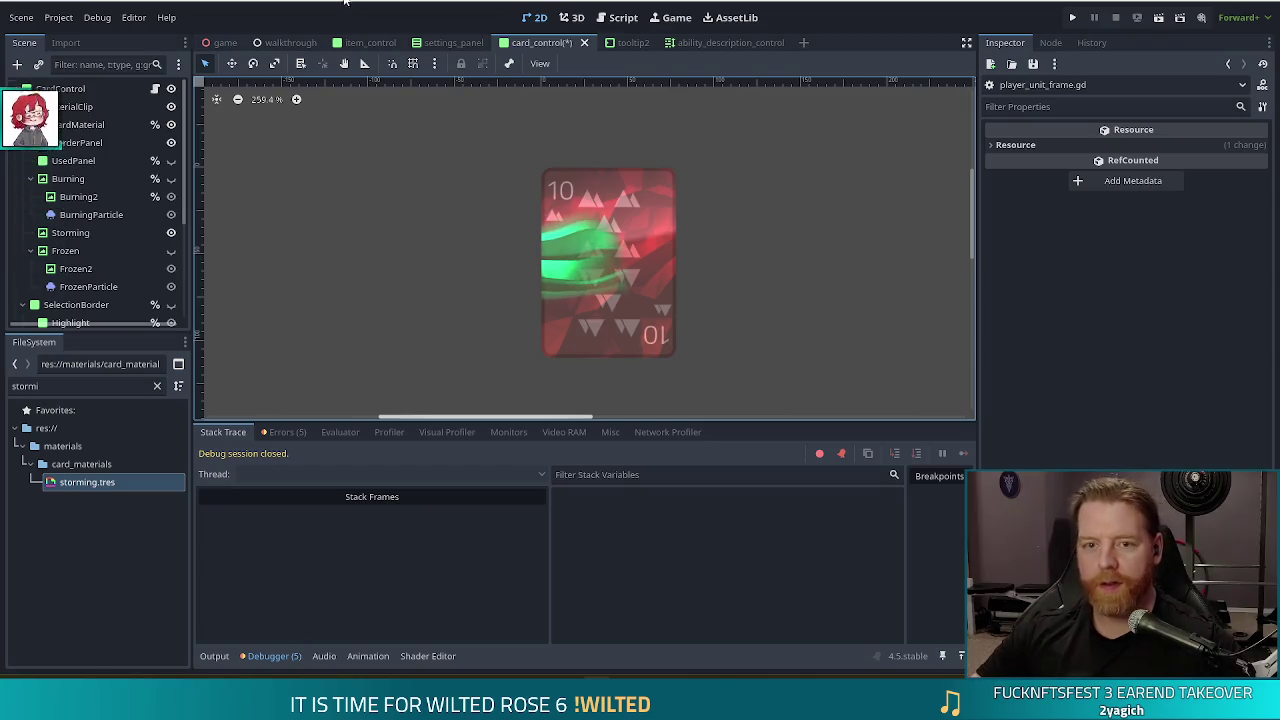
key(ctrl+s)
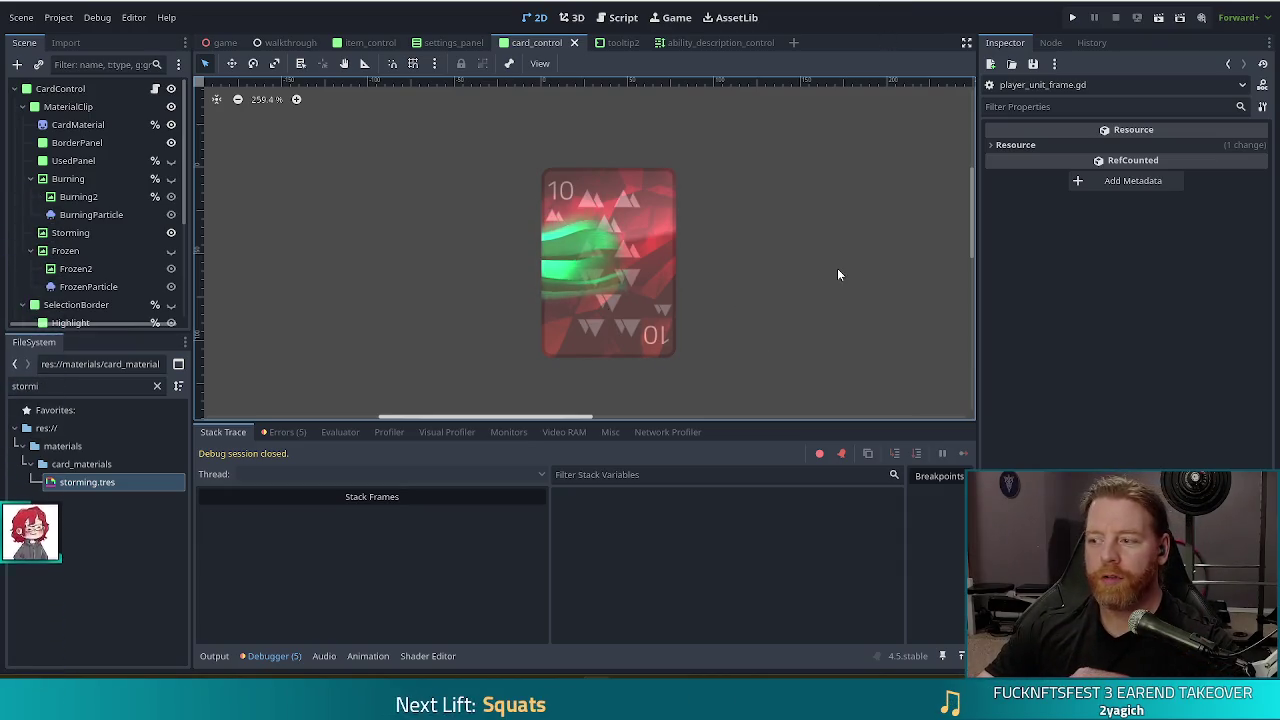
- In the Storming material, widen the white area of the Alpha Mask gradient, then deselect the node
click(78, 232)
click(1193, 343)
scroll(1137, 306, up, 2)
scroll(1137, 306, up, 10)
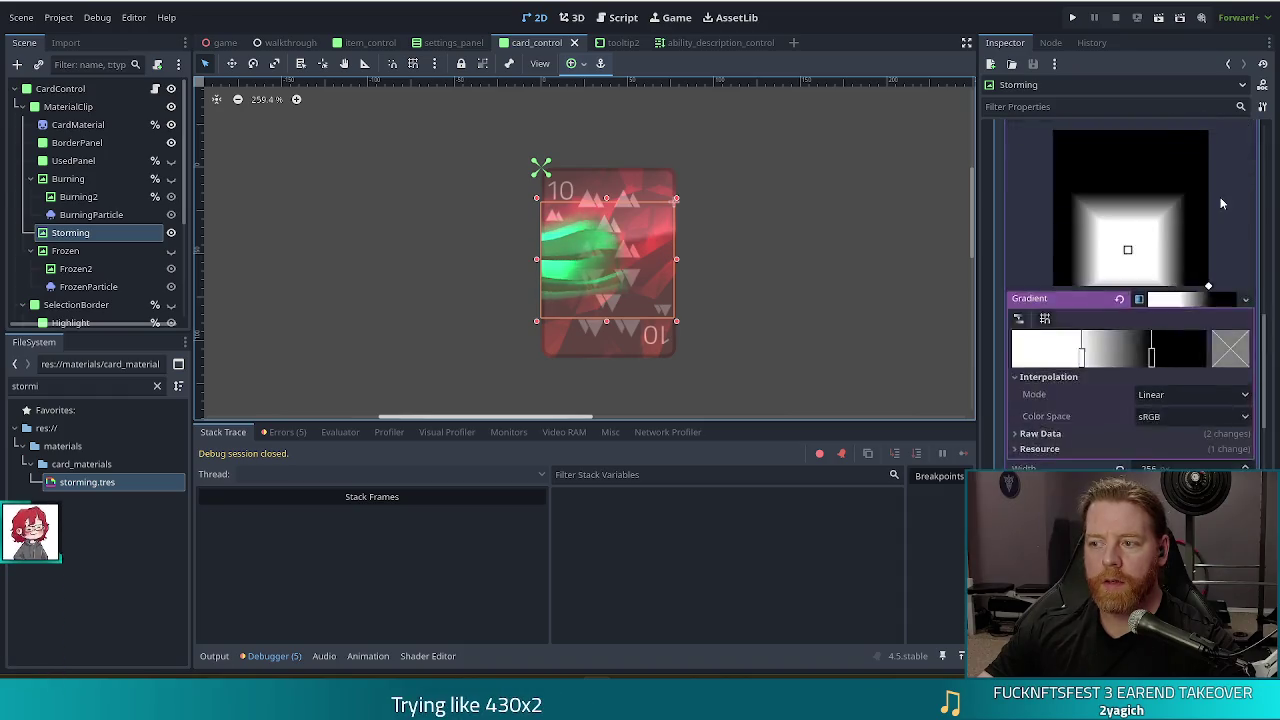
scroll(1265, 339, up, 2)
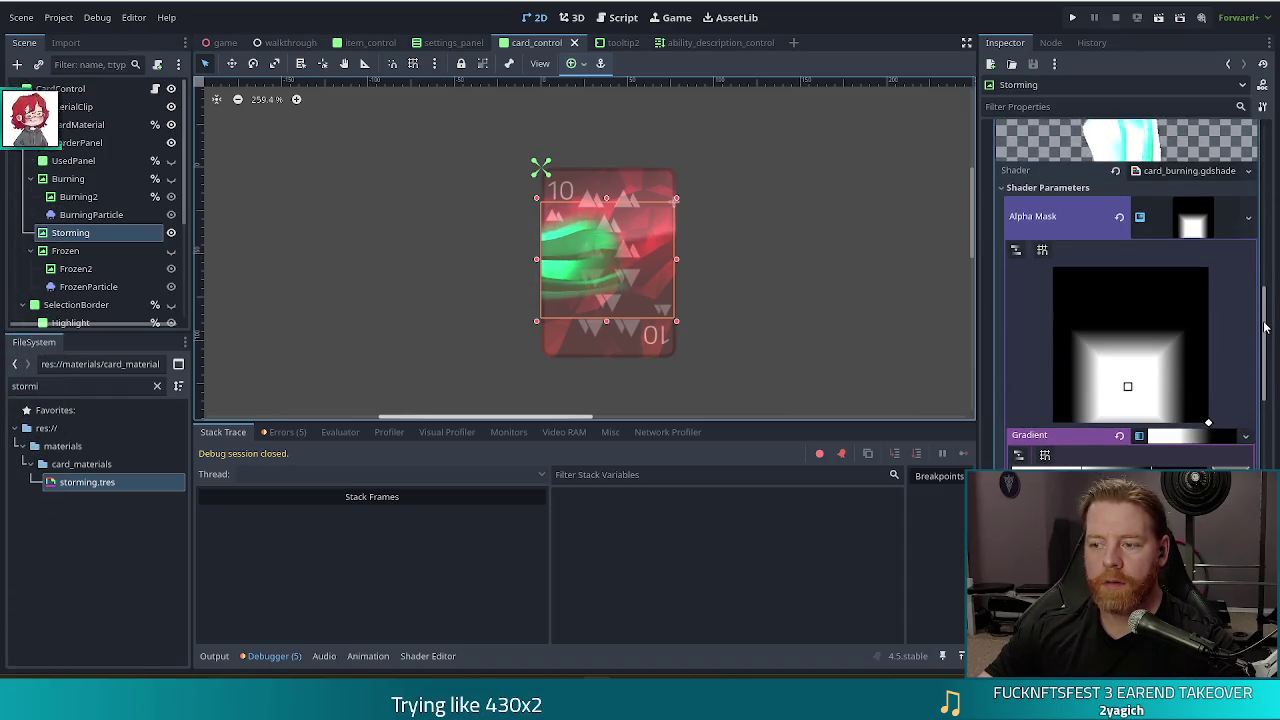
scroll(1265, 339, down, 2)
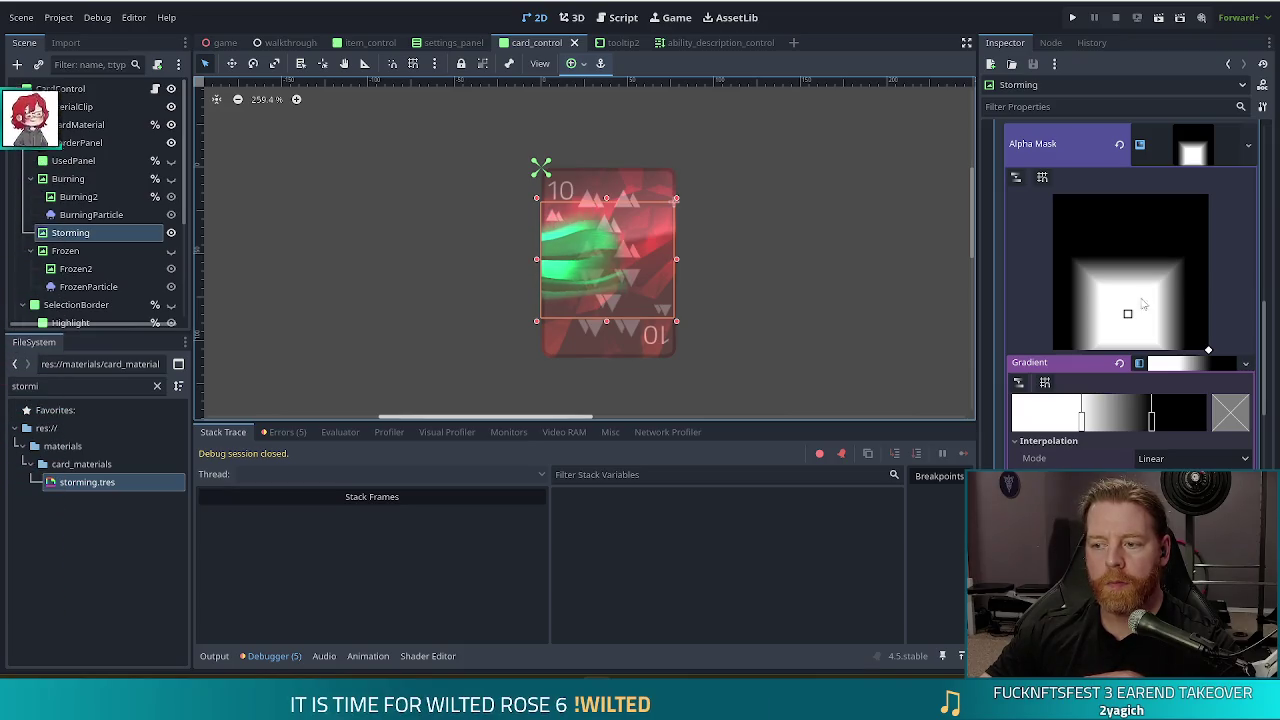
mouse_move(1188, 293)
mouse_down()
mouse_move(1170, 305)
mouse_move(1208, 349)
mouse_up()
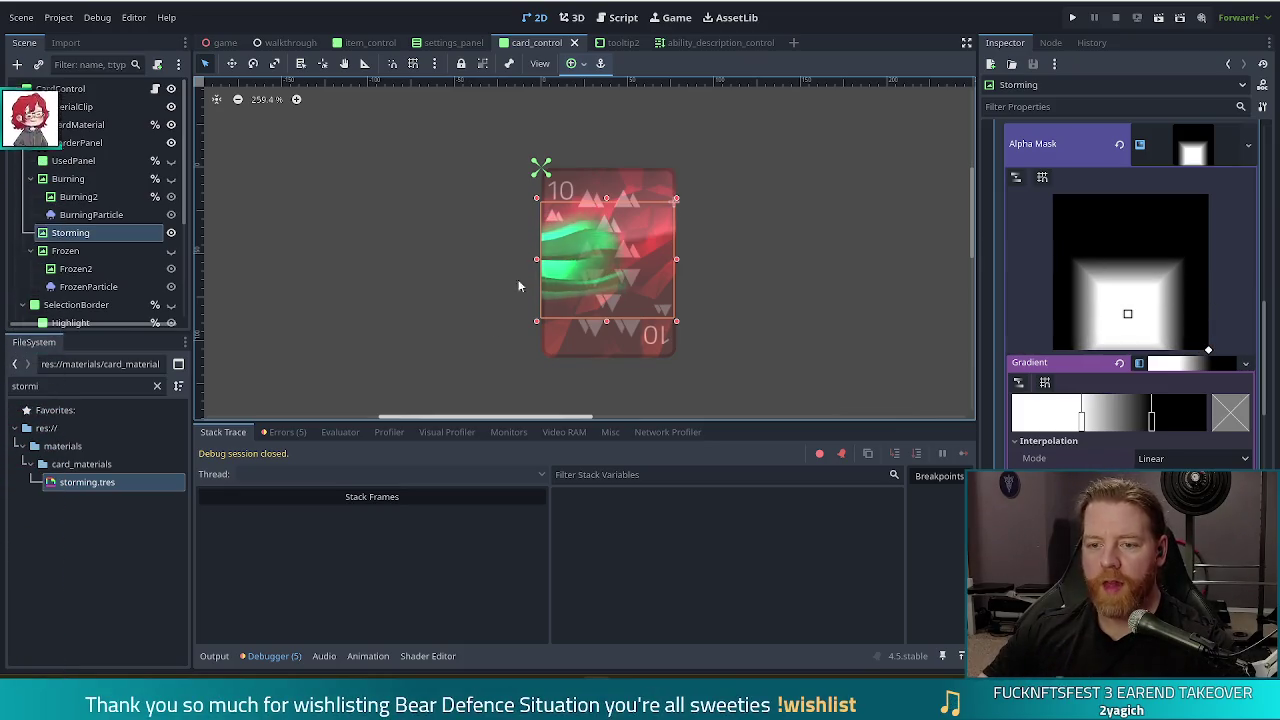
click(1201, 157)
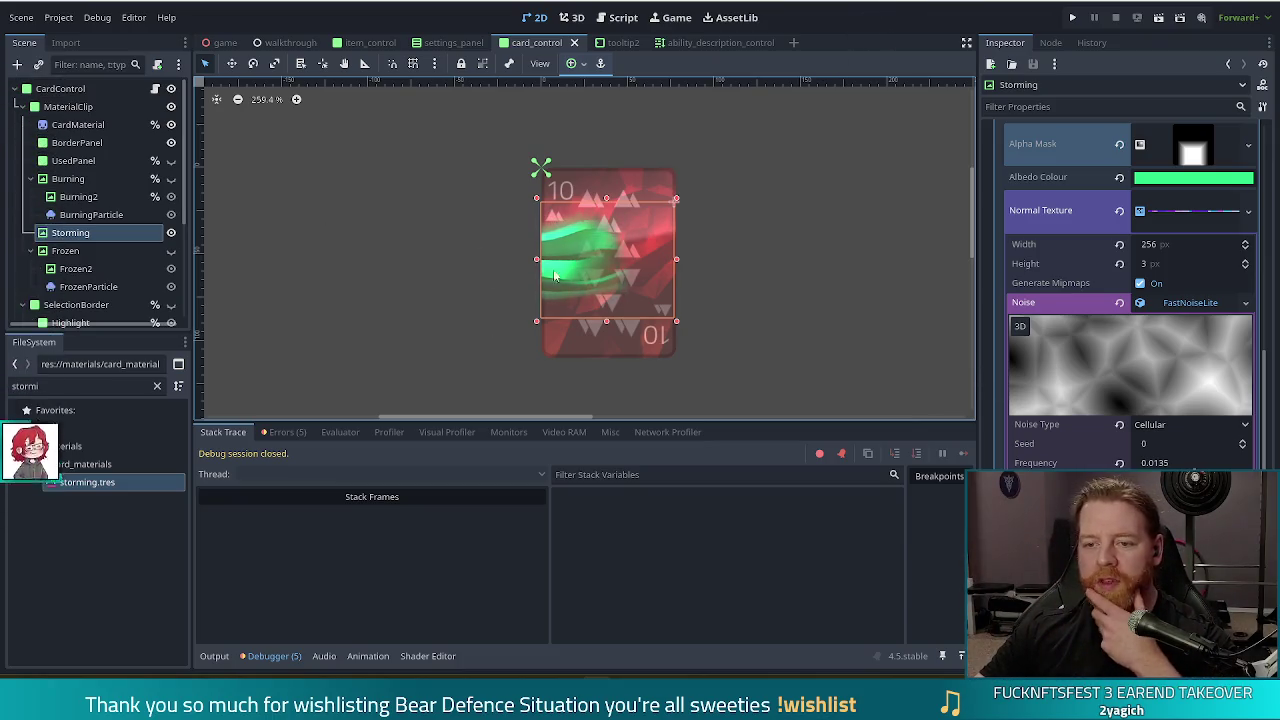
click(755, 366)
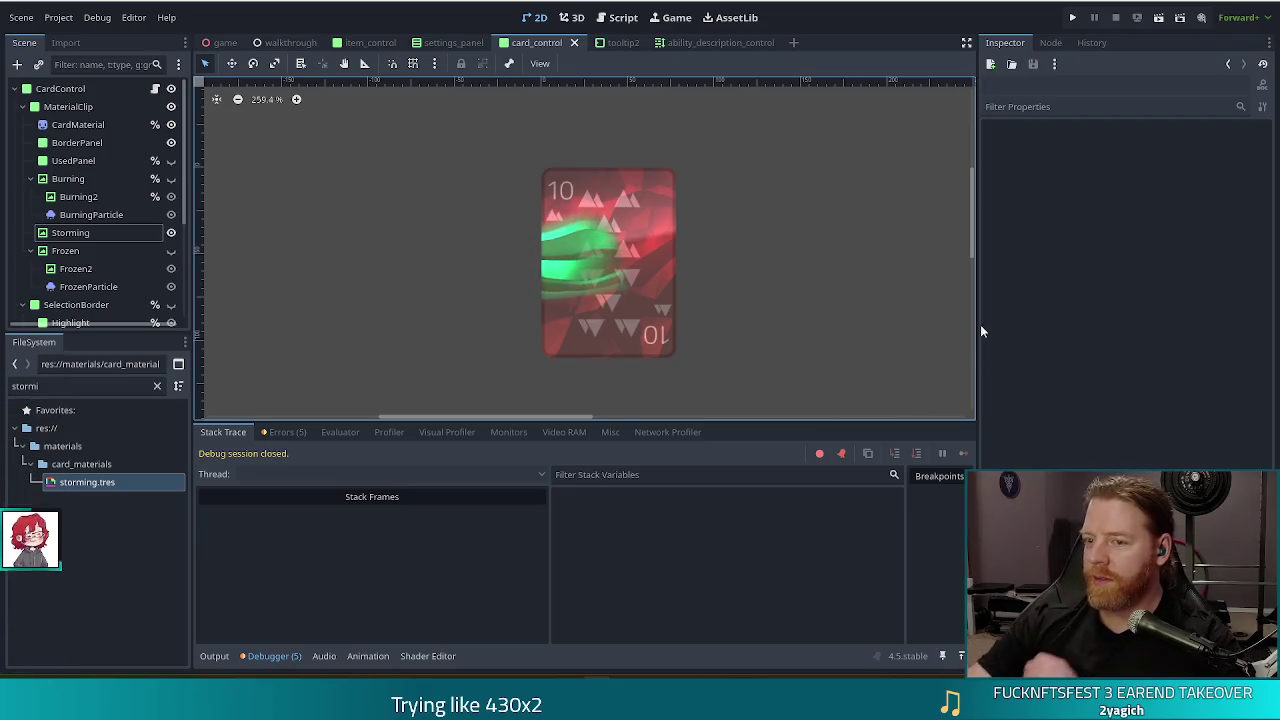
- Scroll and pan the 2D canvas so the card shifts left in view
scroll(777, 289, down, 2)
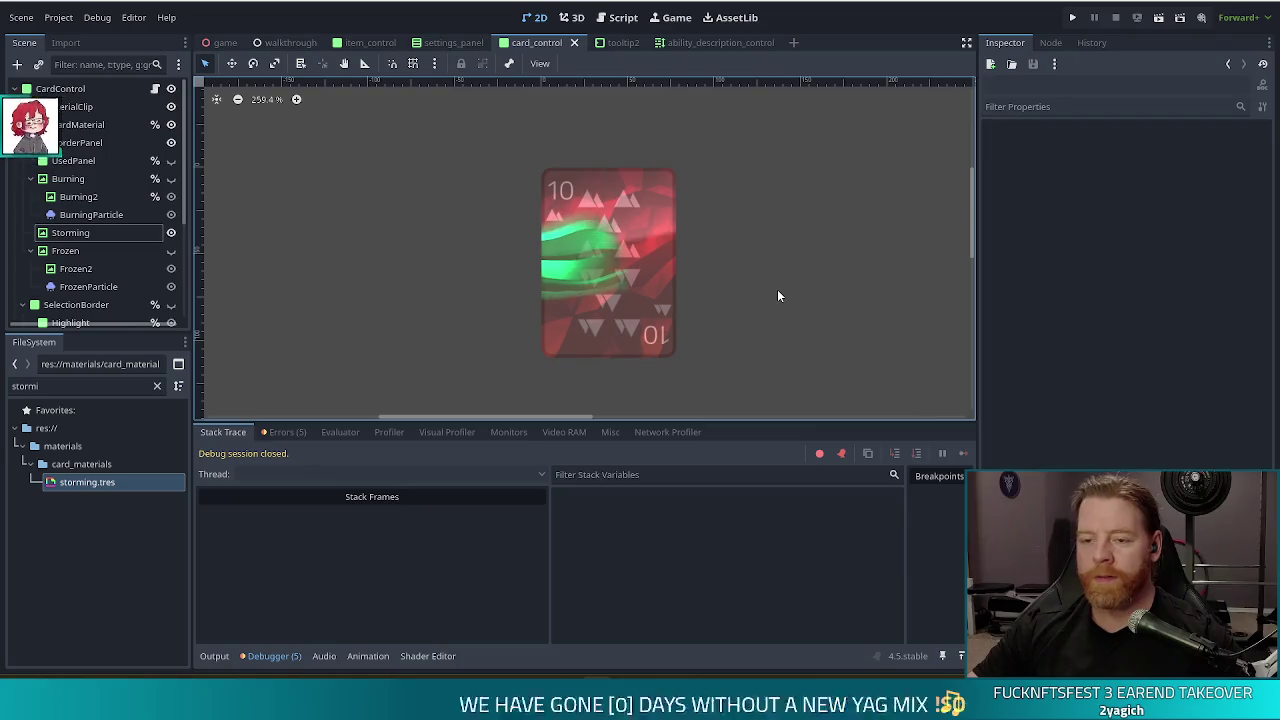
drag(796, 297, 763, 291)
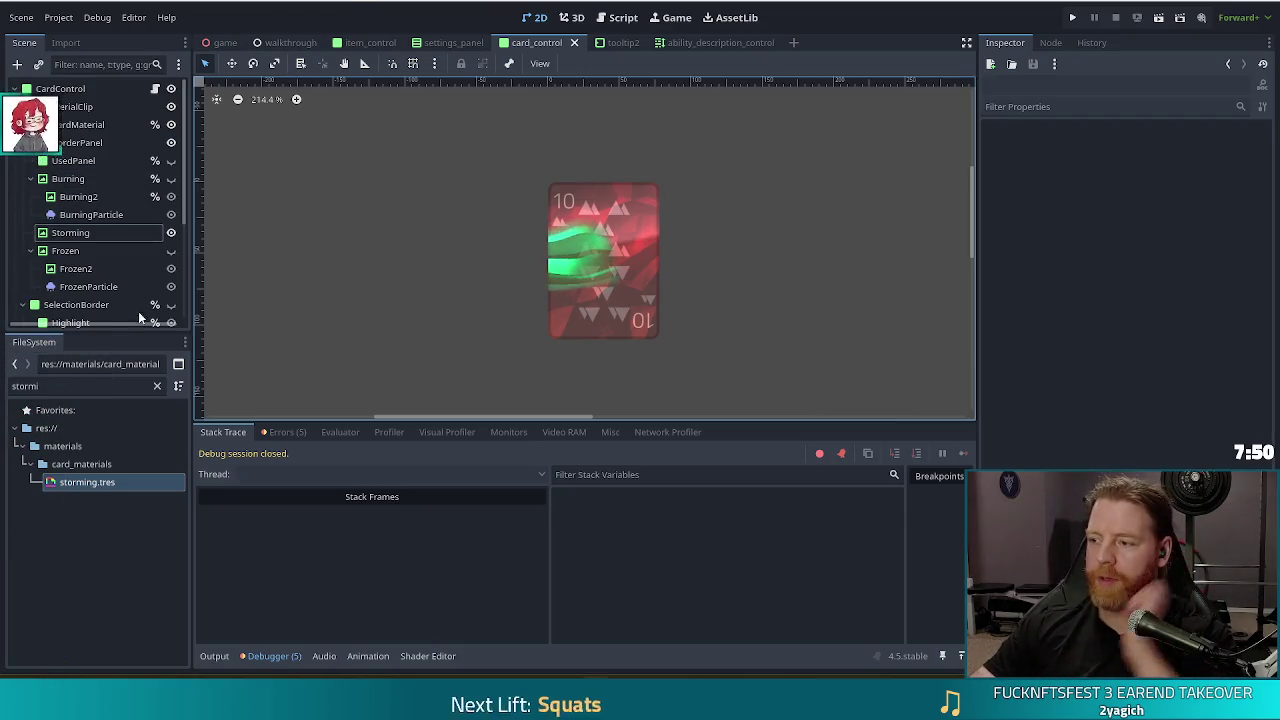
- Duplicate storming.tres in card_materials as storming_shadow.tres
click(78, 480)
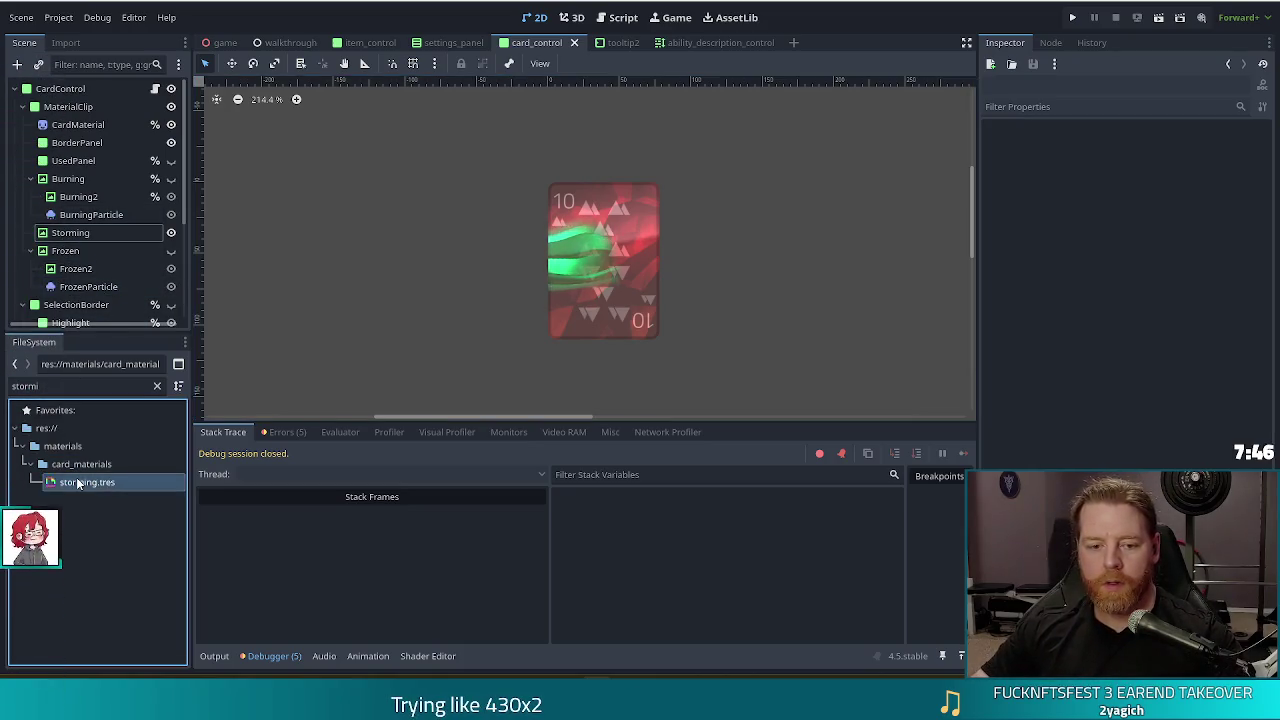
key(ctrl+d)
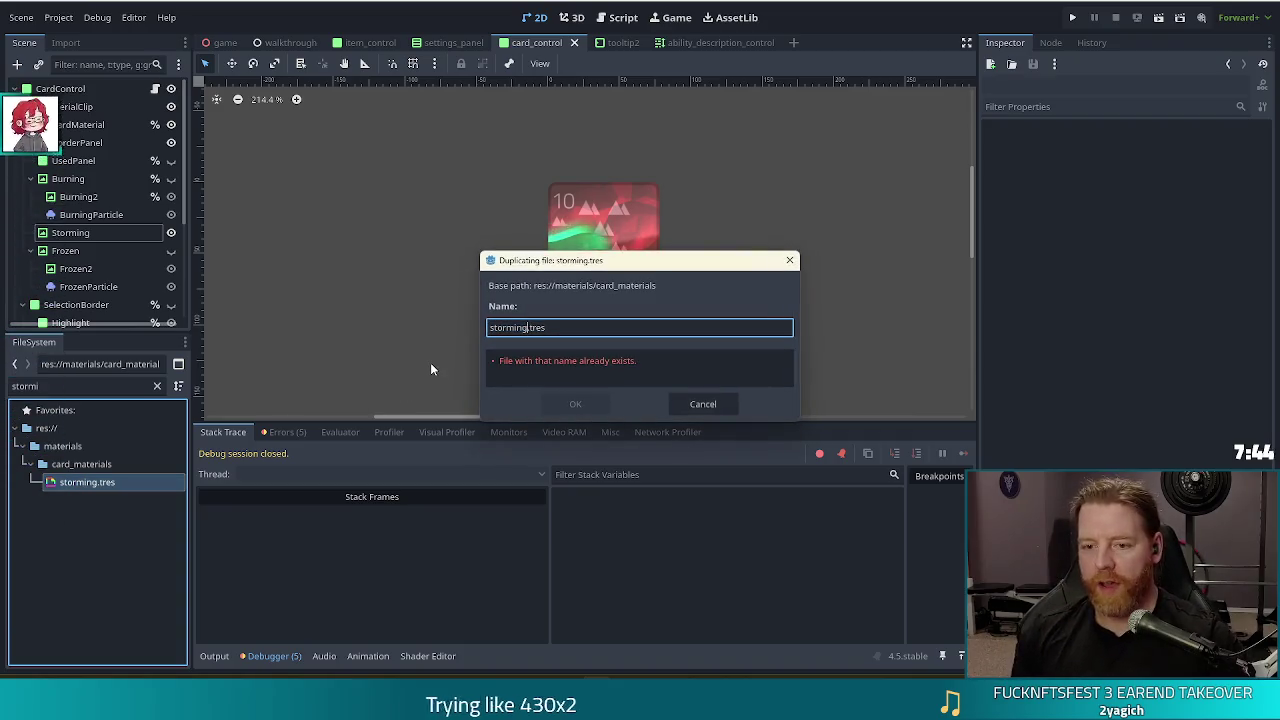
key(Right)
text(_shadow)
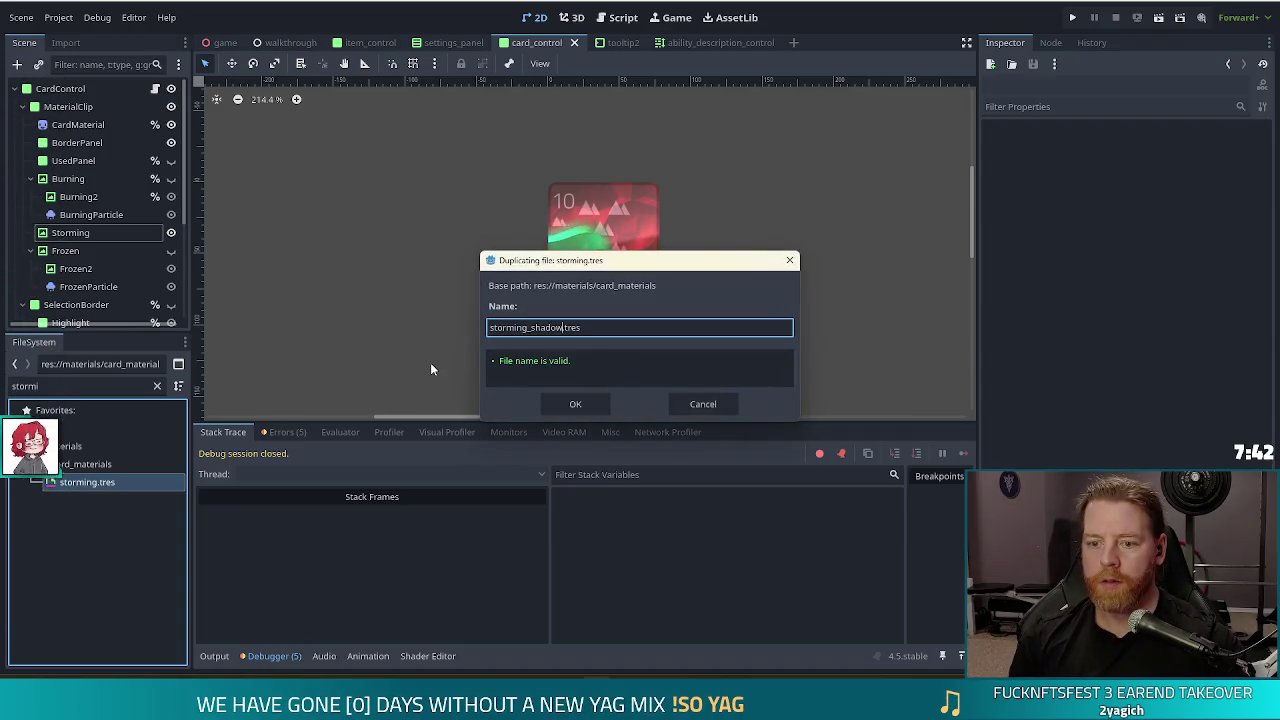
key(Return)
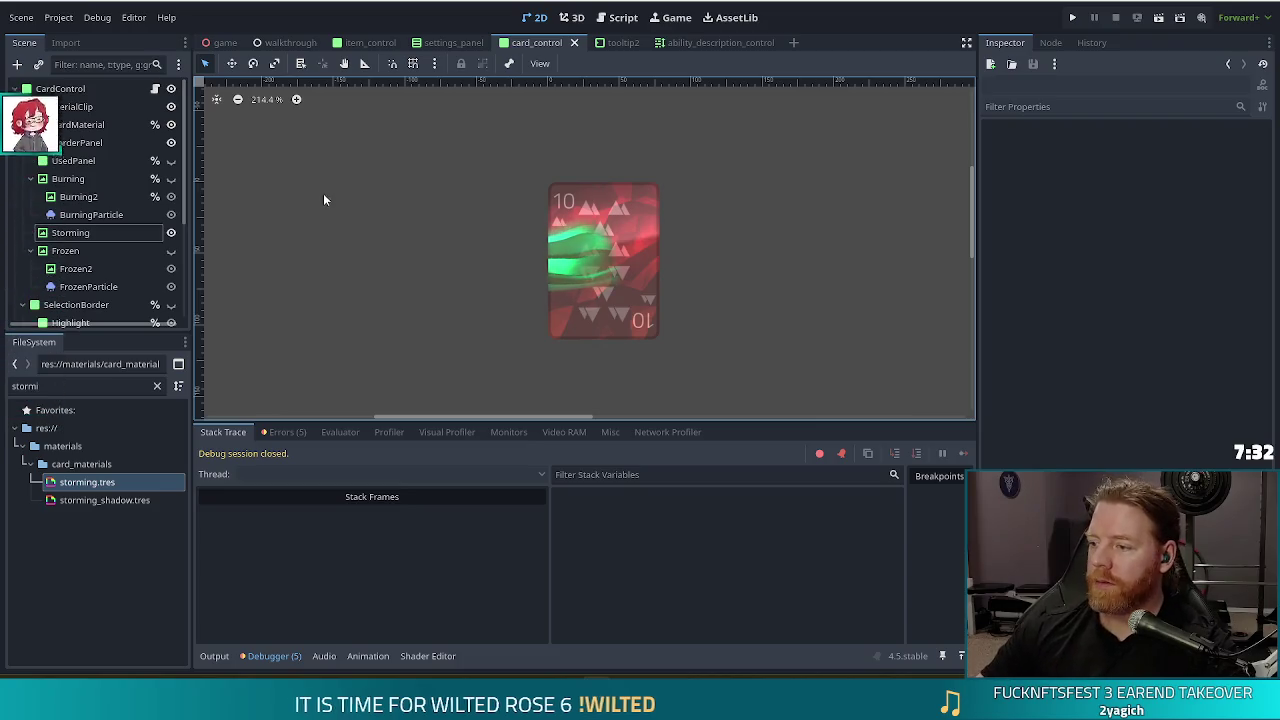
click(74, 232)
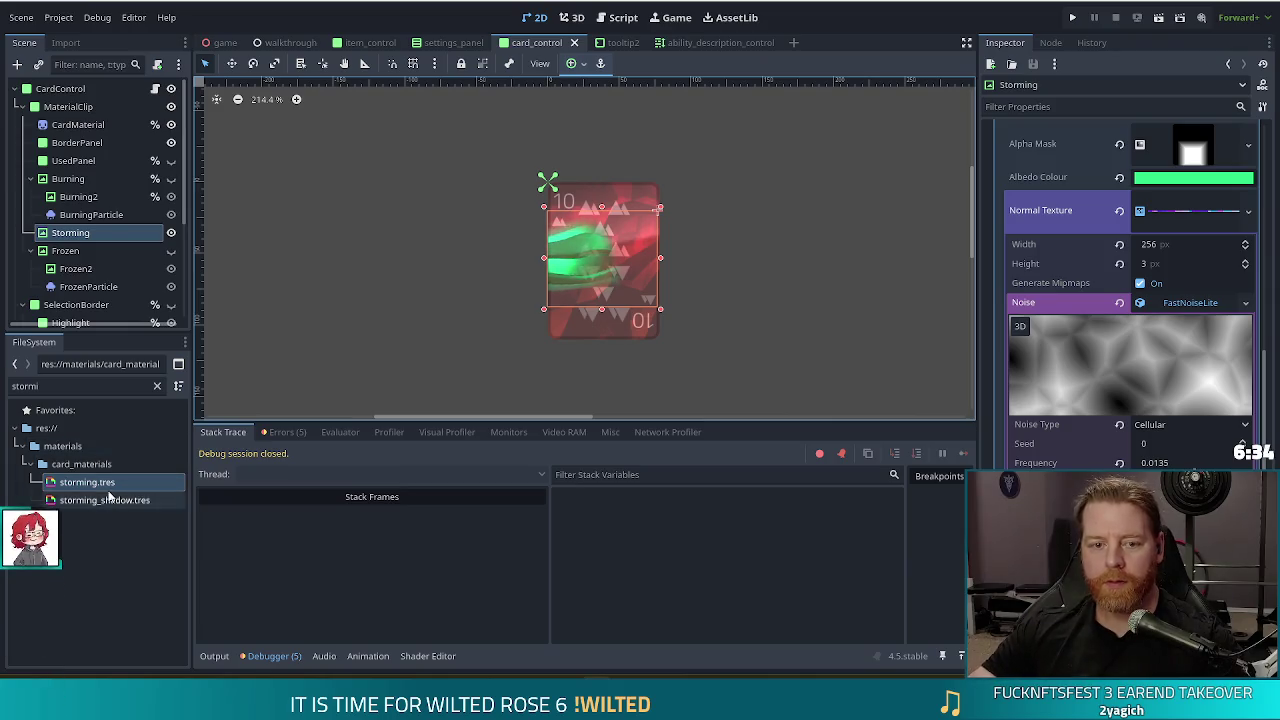
- Select the Storming node to show its material settings in the Inspector
click(82, 237)
- Duplicate the Storming node and nest the Storming2 copy under Storming
key(ctrl+d)
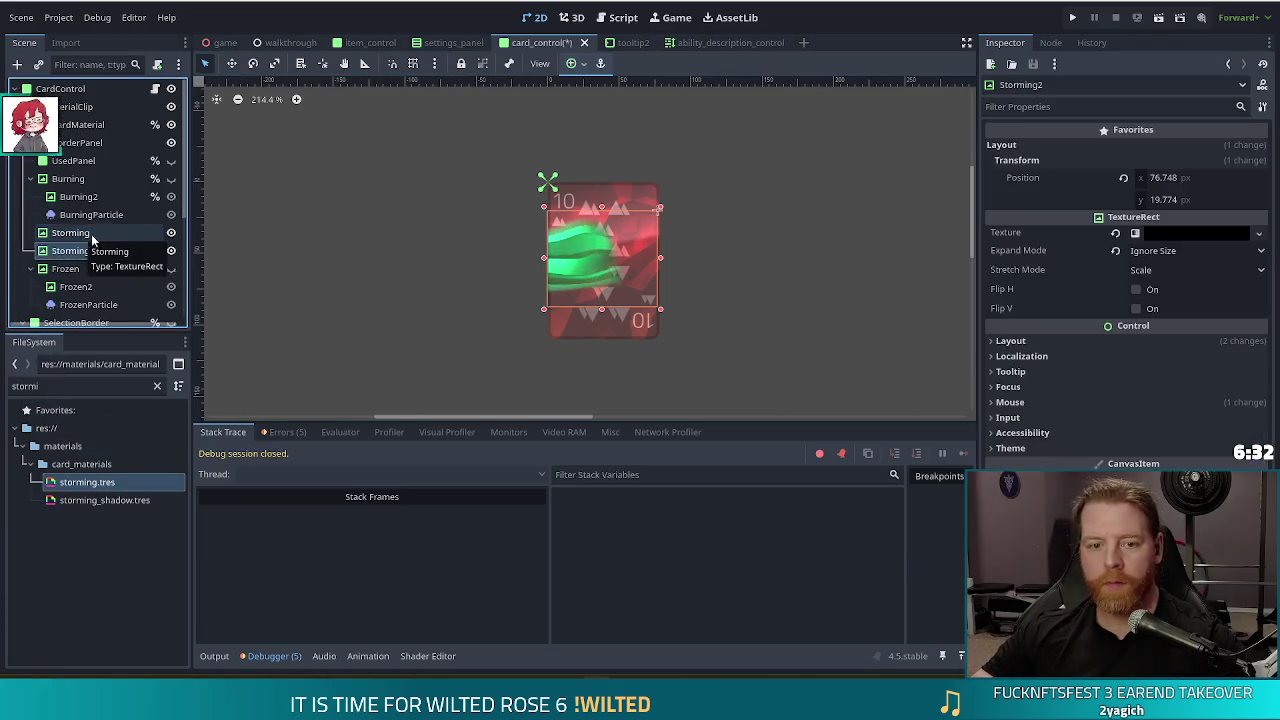
double_click(80, 250)
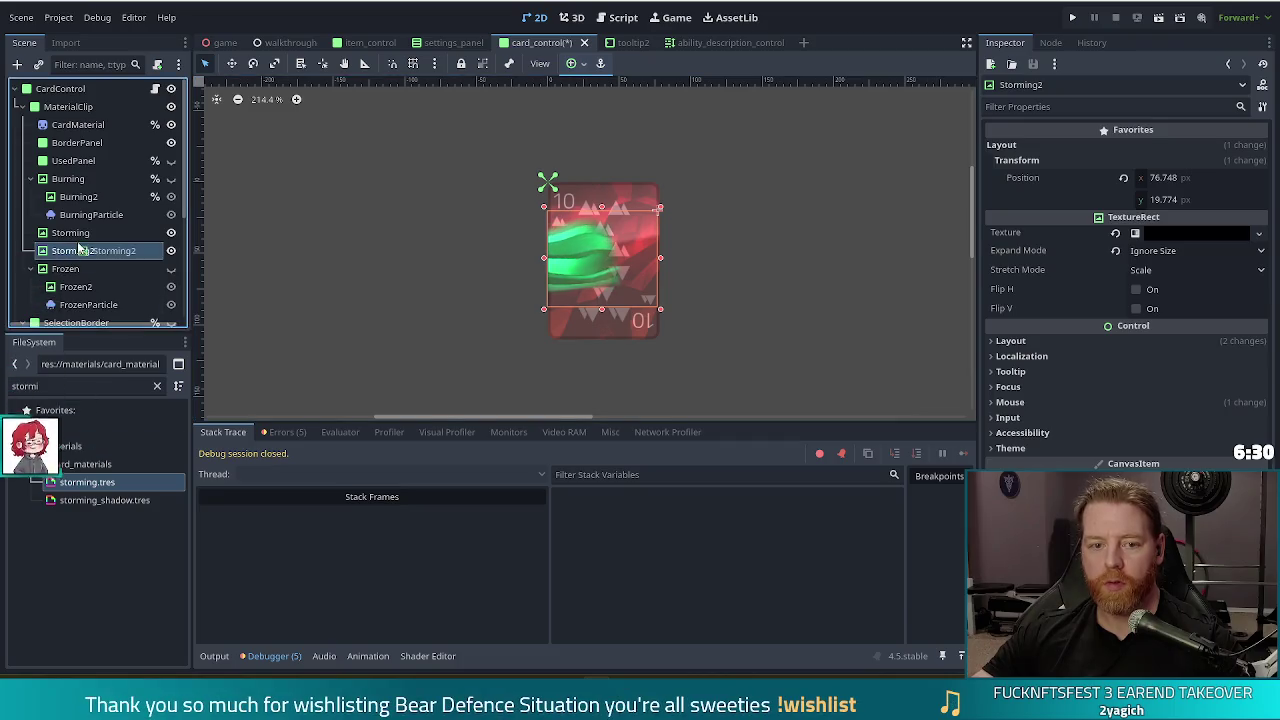
drag(80, 242, 80, 236)
- Reselect Storming and find its material slot, ready to assign storming_shadow.tres
click(103, 502)
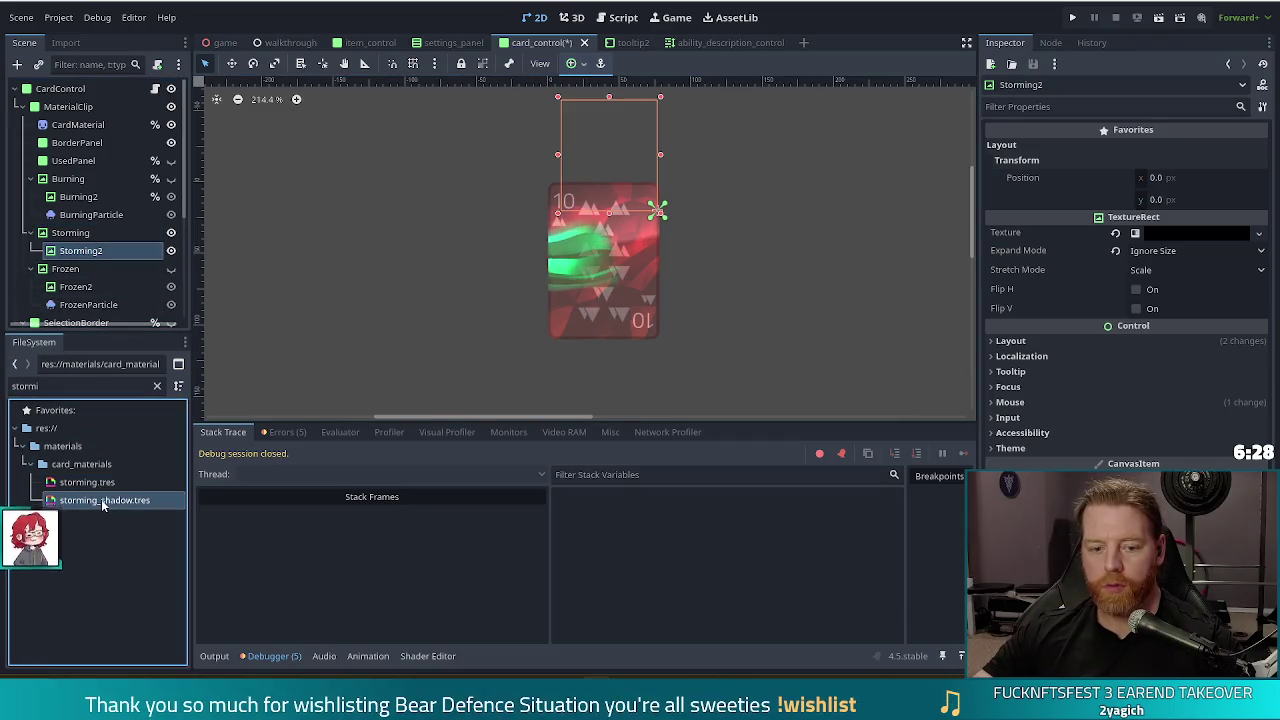
click(90, 233)
scroll(1136, 440, down, 10)
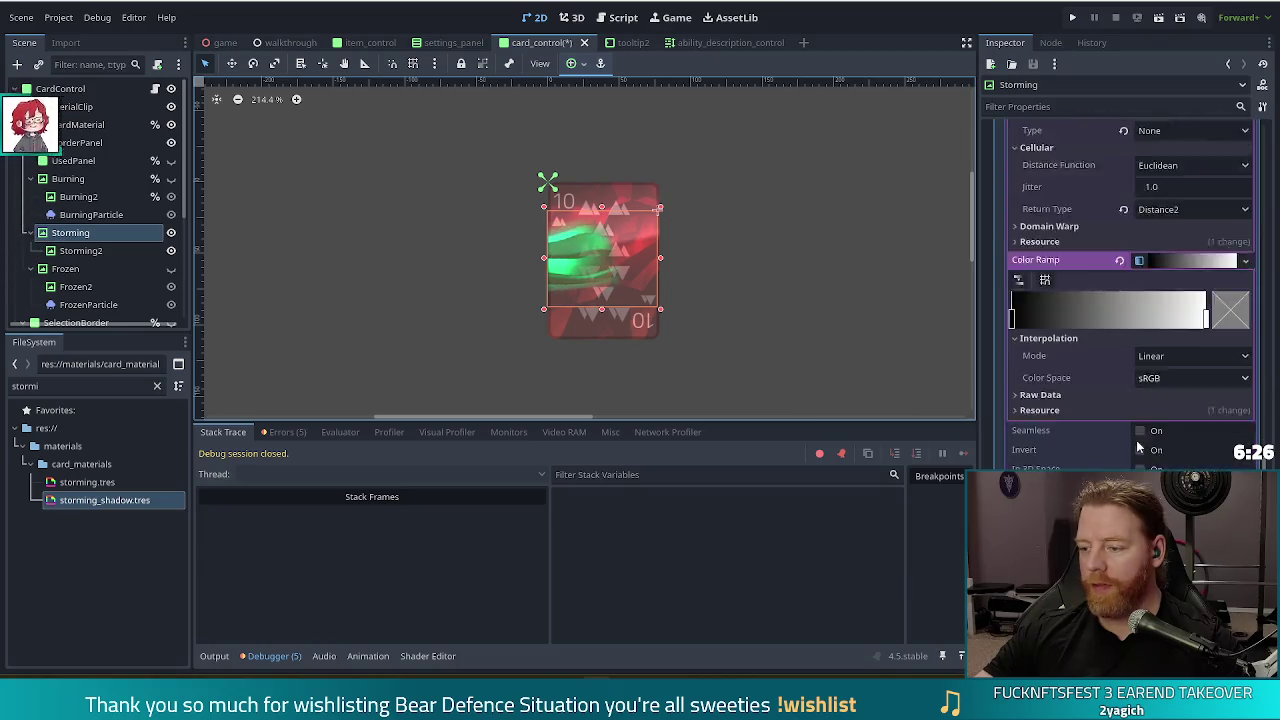
scroll(1130, 300, down, 5)
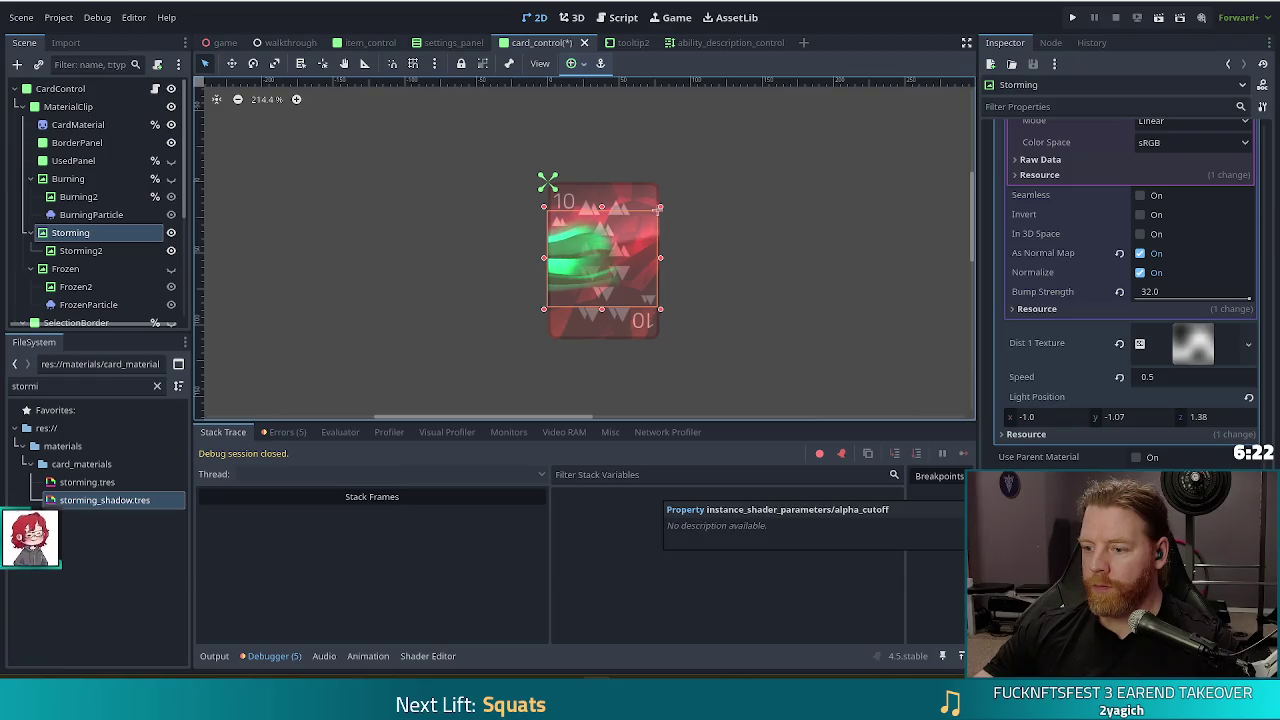
scroll(1128, 368, up, 10)
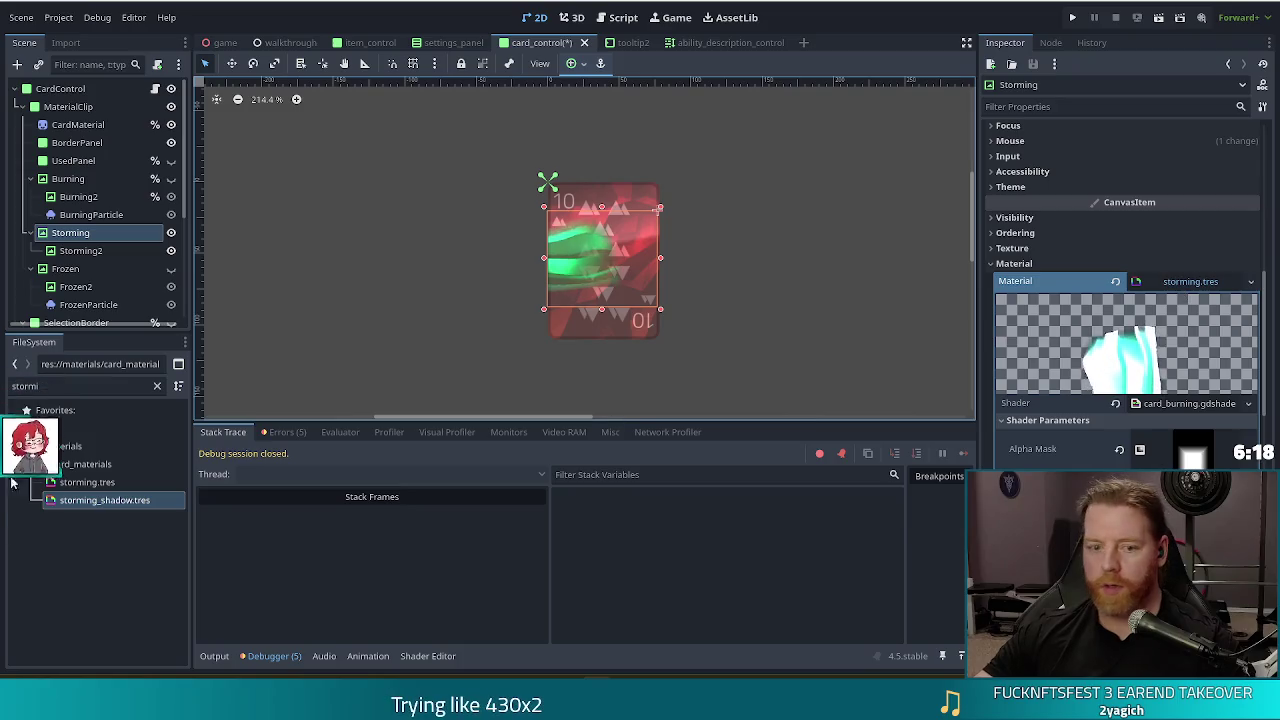
click(89, 499)
- Assign storming_shadow.tres to Storming, darken its albedo to nearly black, and save the scene
mouse_move(73, 504)
mouse_down()
mouse_move(600, 380)
mouse_move(1193, 283)
mouse_up()
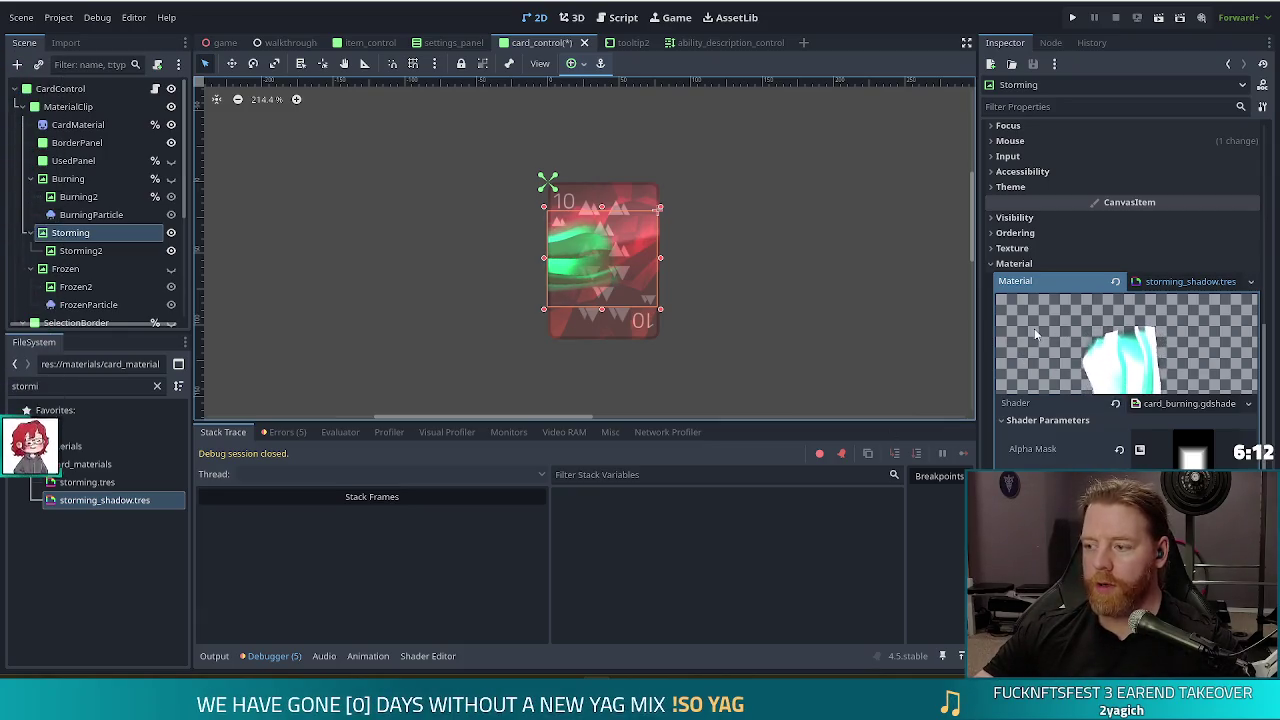
scroll(1161, 315, down, 5)
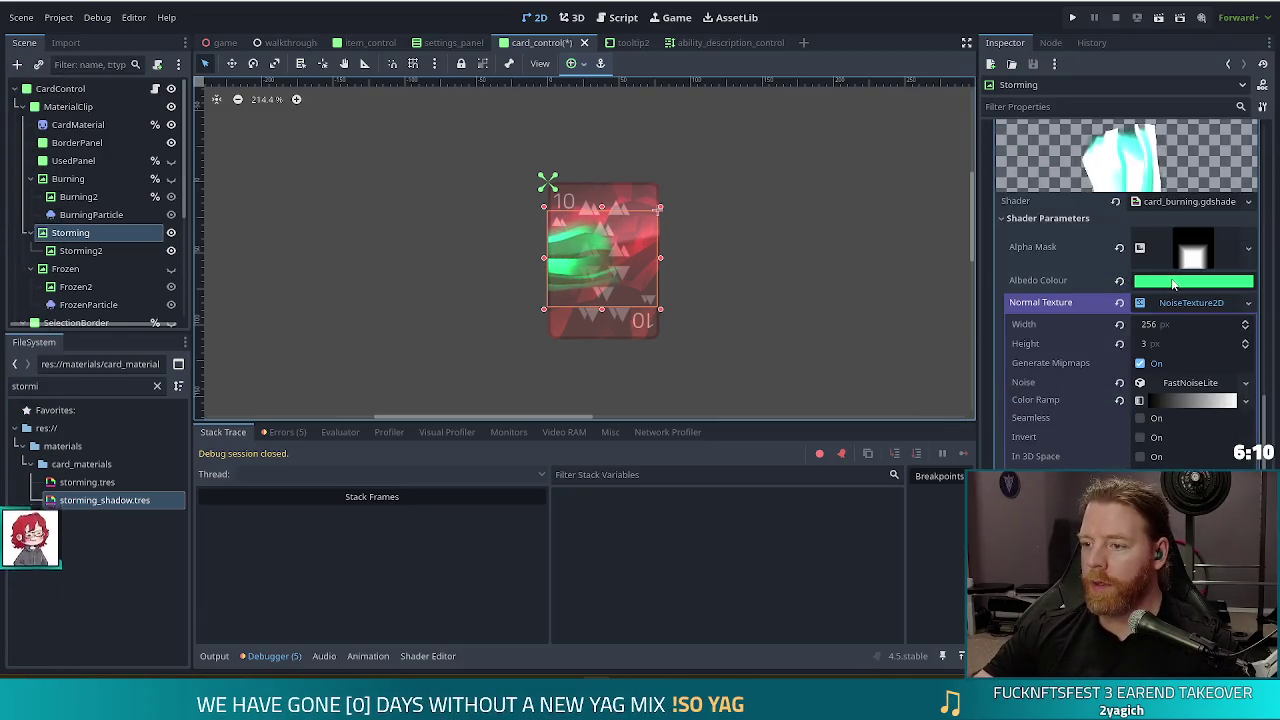
click(1193, 281)
drag(1265, 330, 1261, 459)
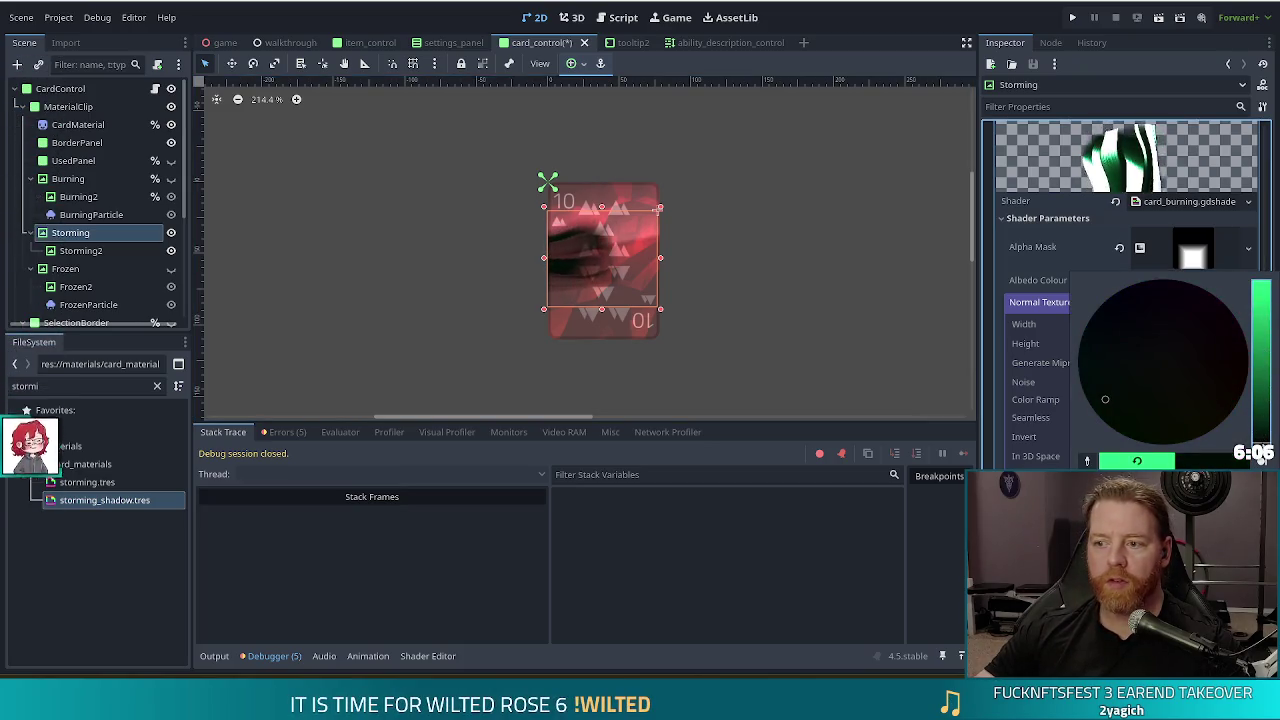
click(895, 31)
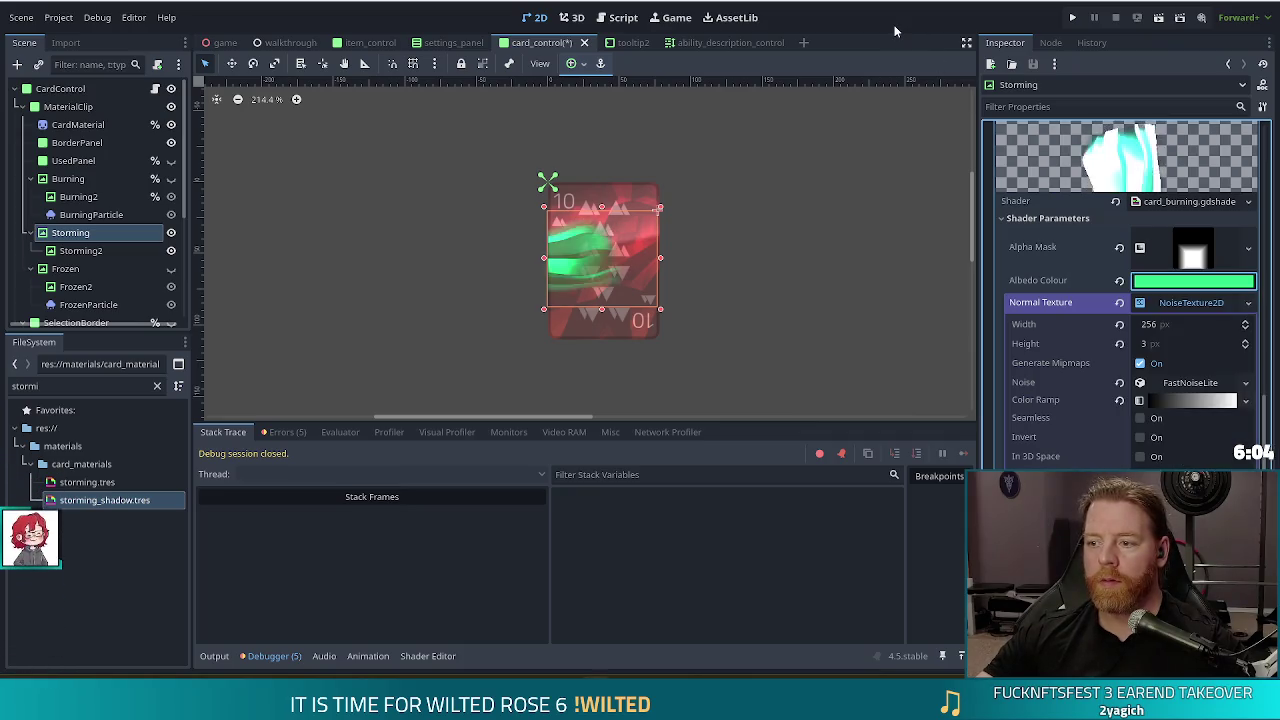
scroll(1157, 344, up, 10)
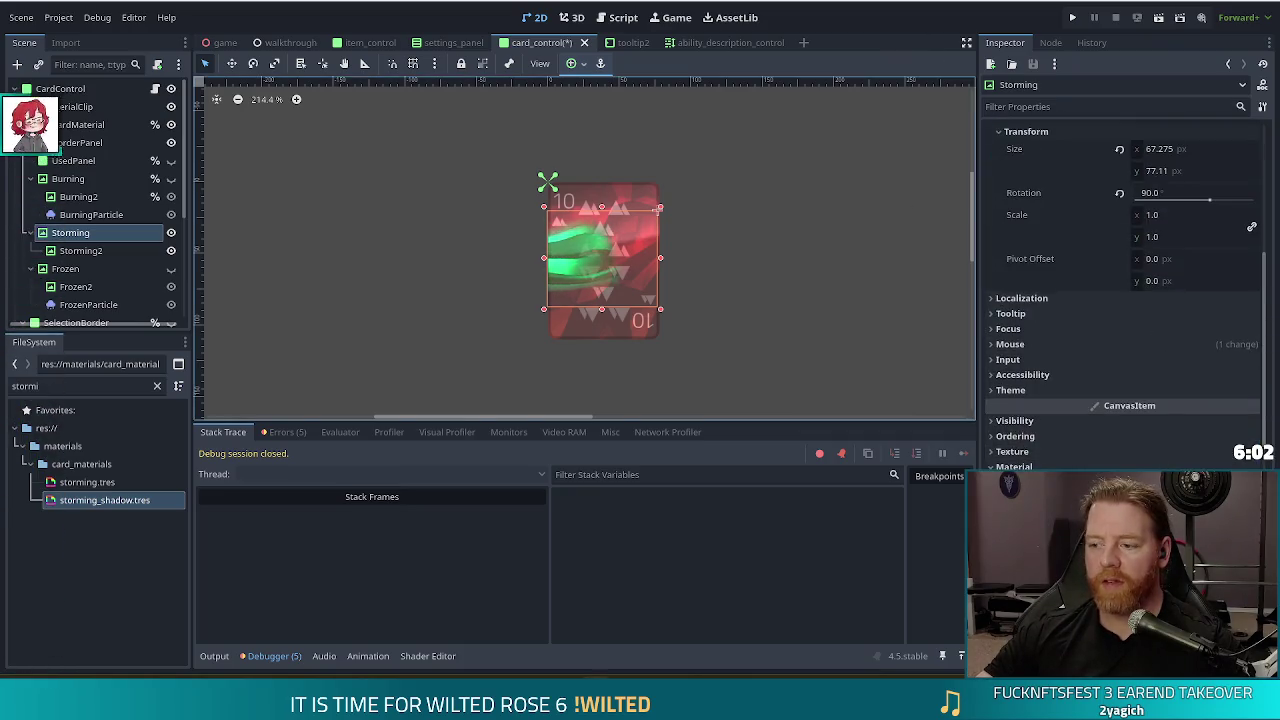
key(ctrl+s)
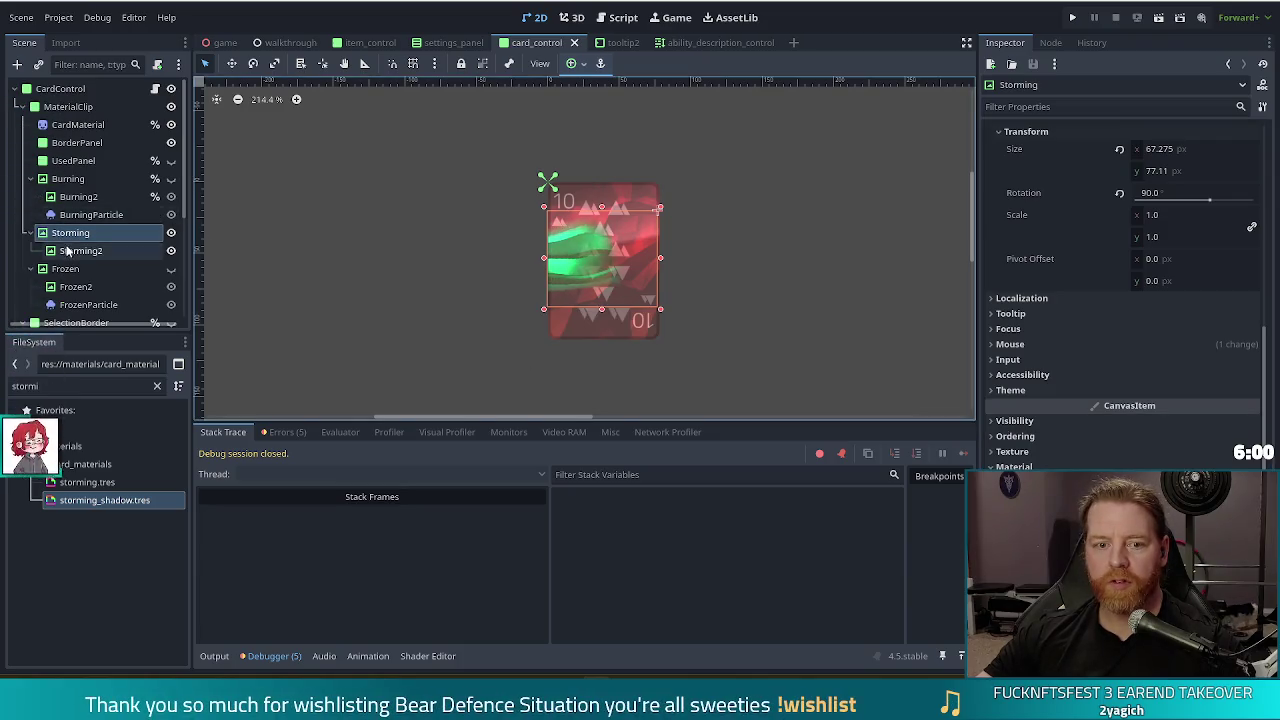
- Undo the Storming2 move so it sits back over the card, then deselect to preview
click(86, 250)
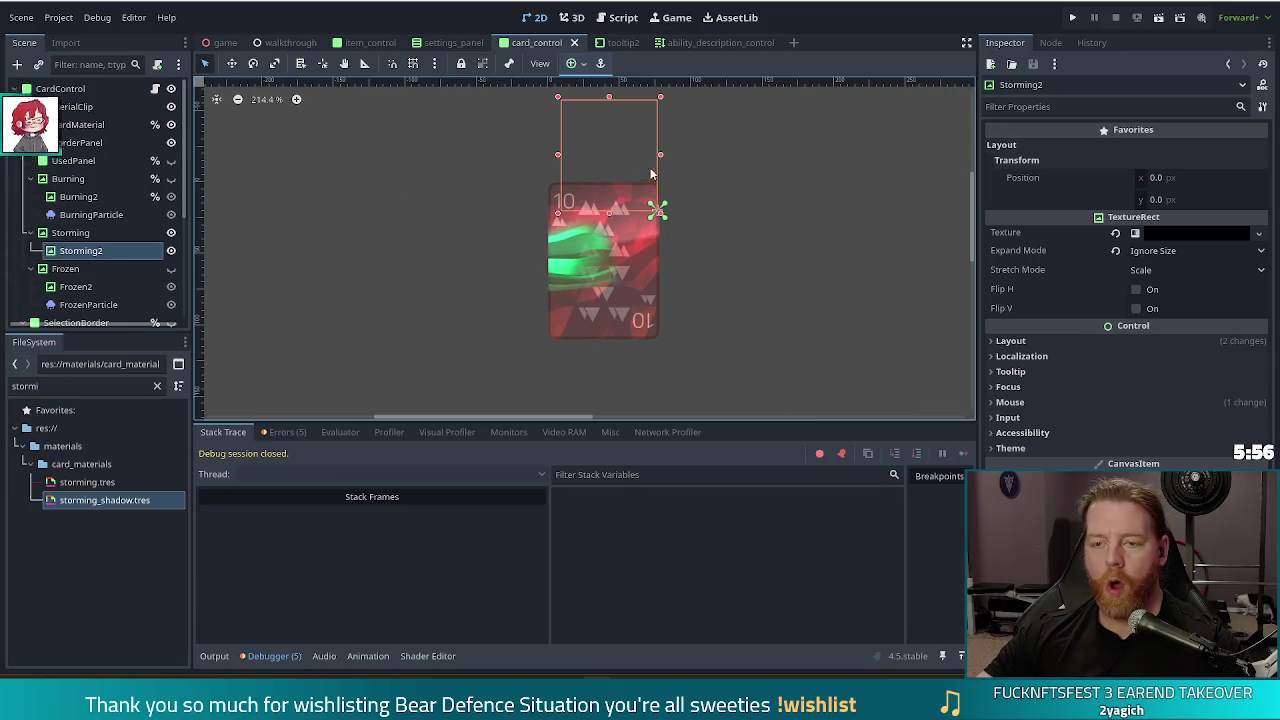
click(1041, 341)
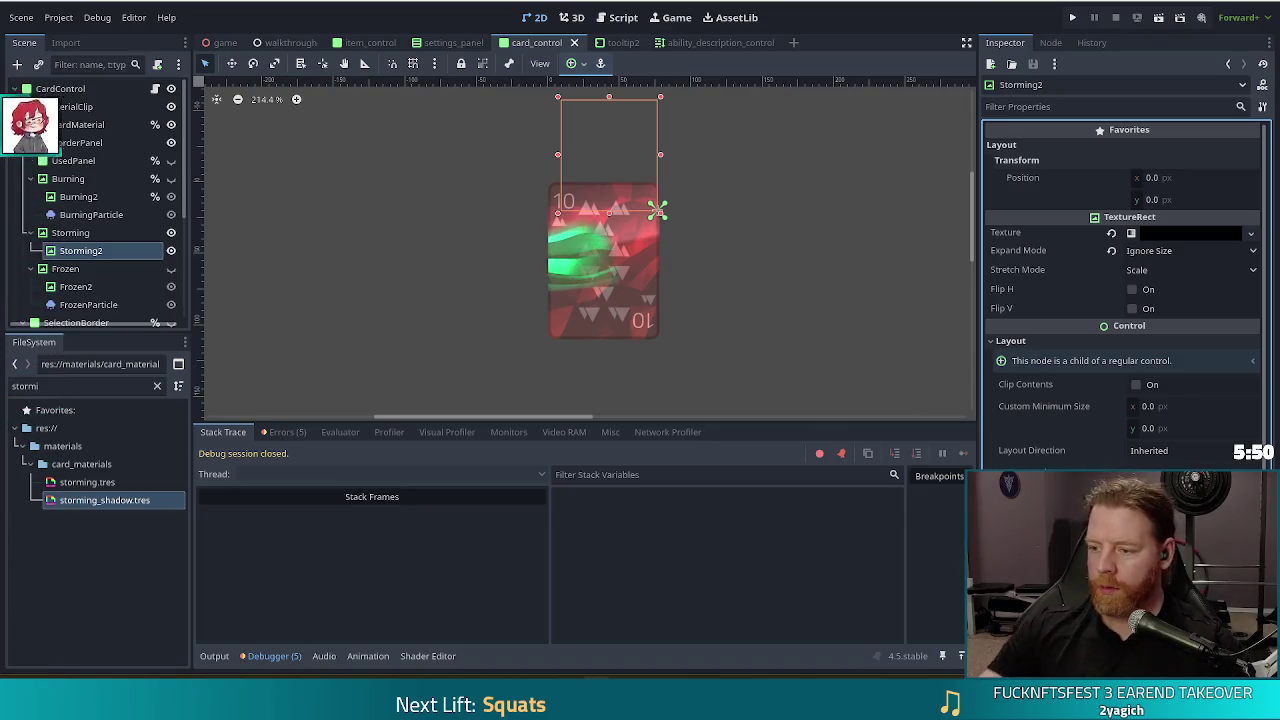
key(ctrl+z)
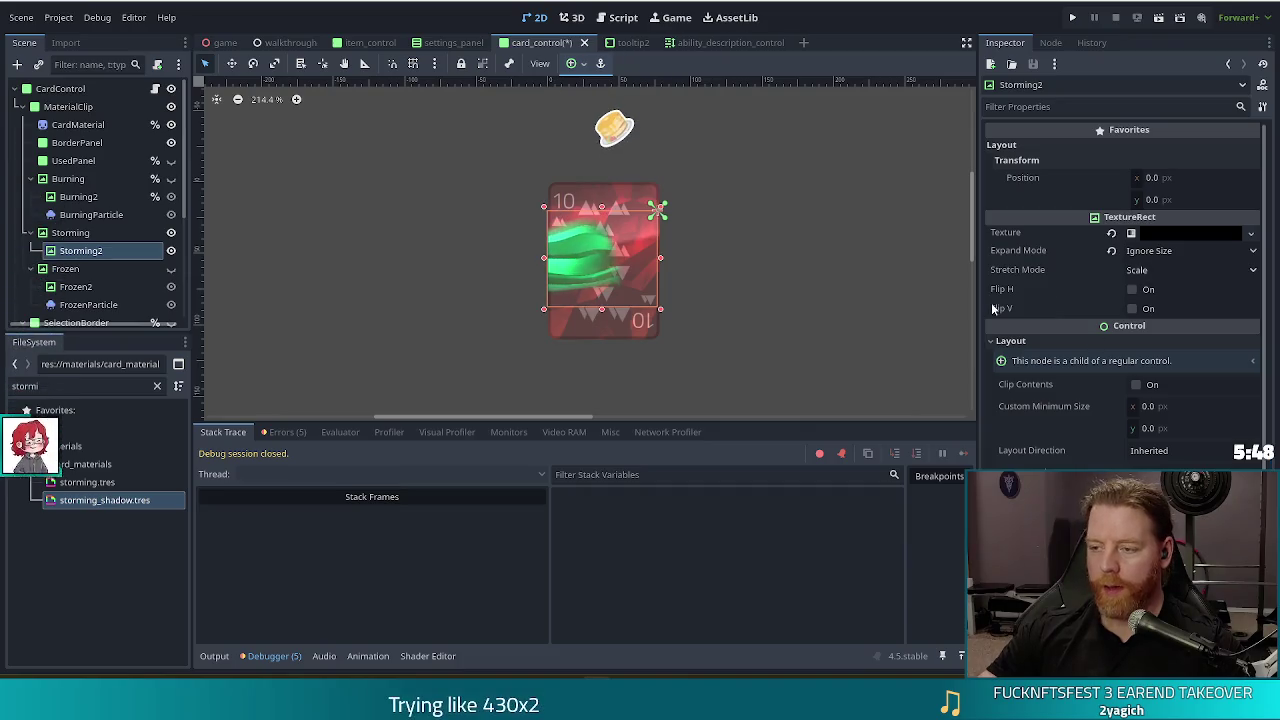
click(60, 232)
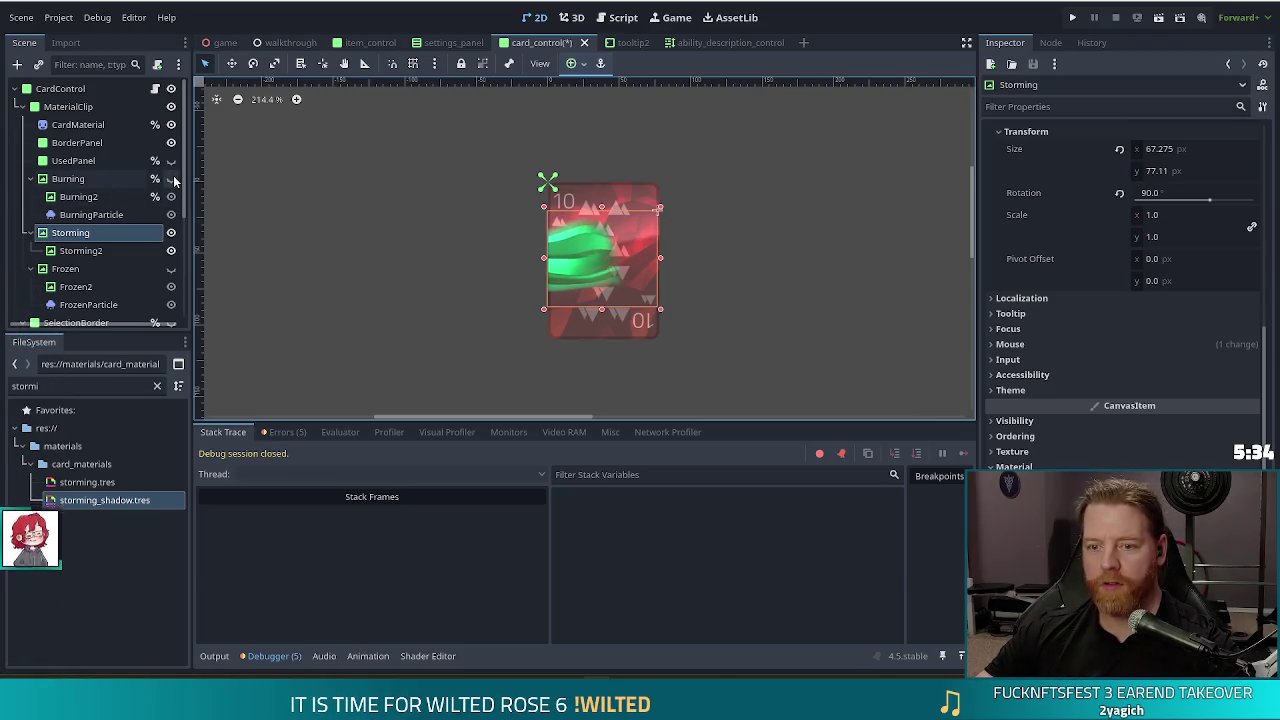
click(248, 229)
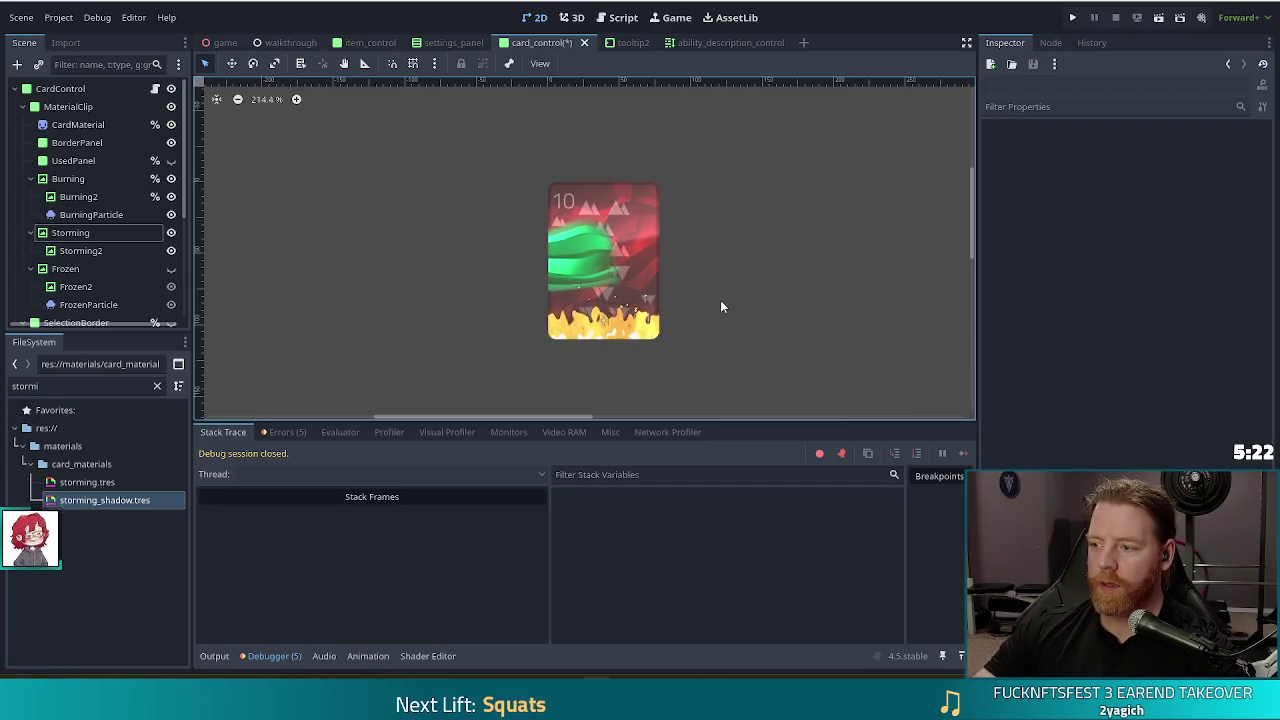
- Hide the Burning layer and select the Storming layer
click(171, 178)
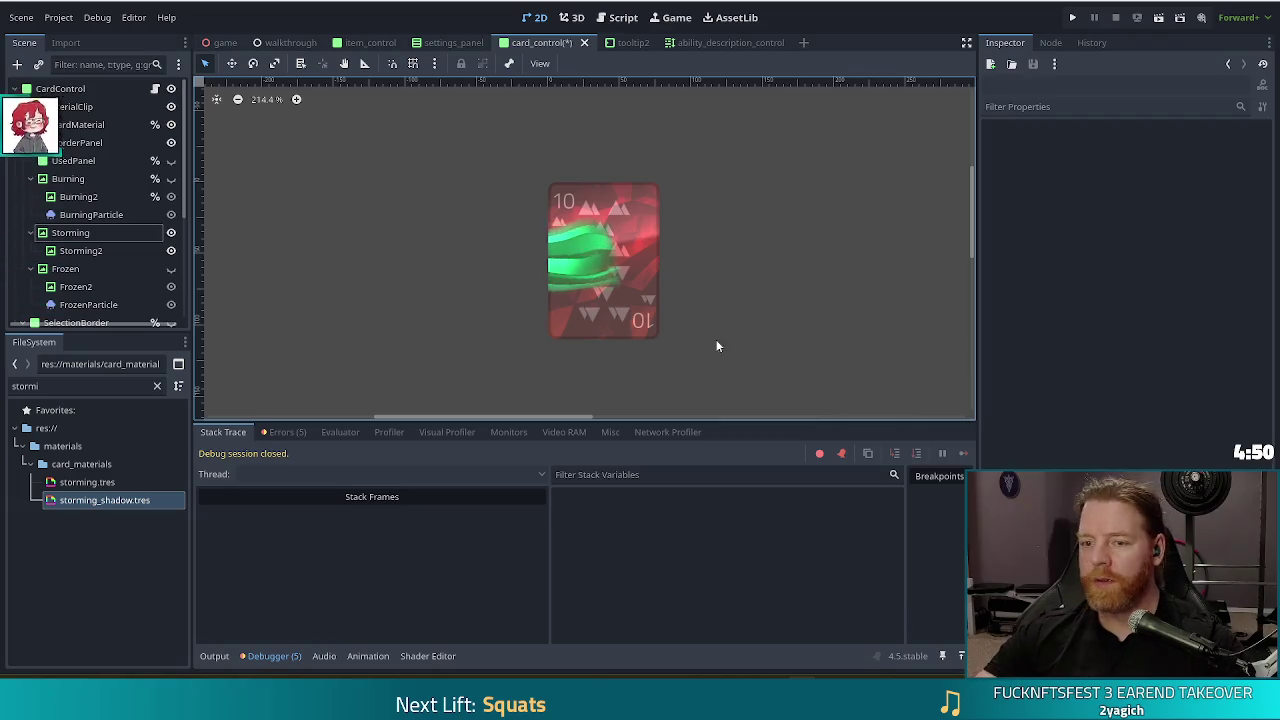
click(80, 251)
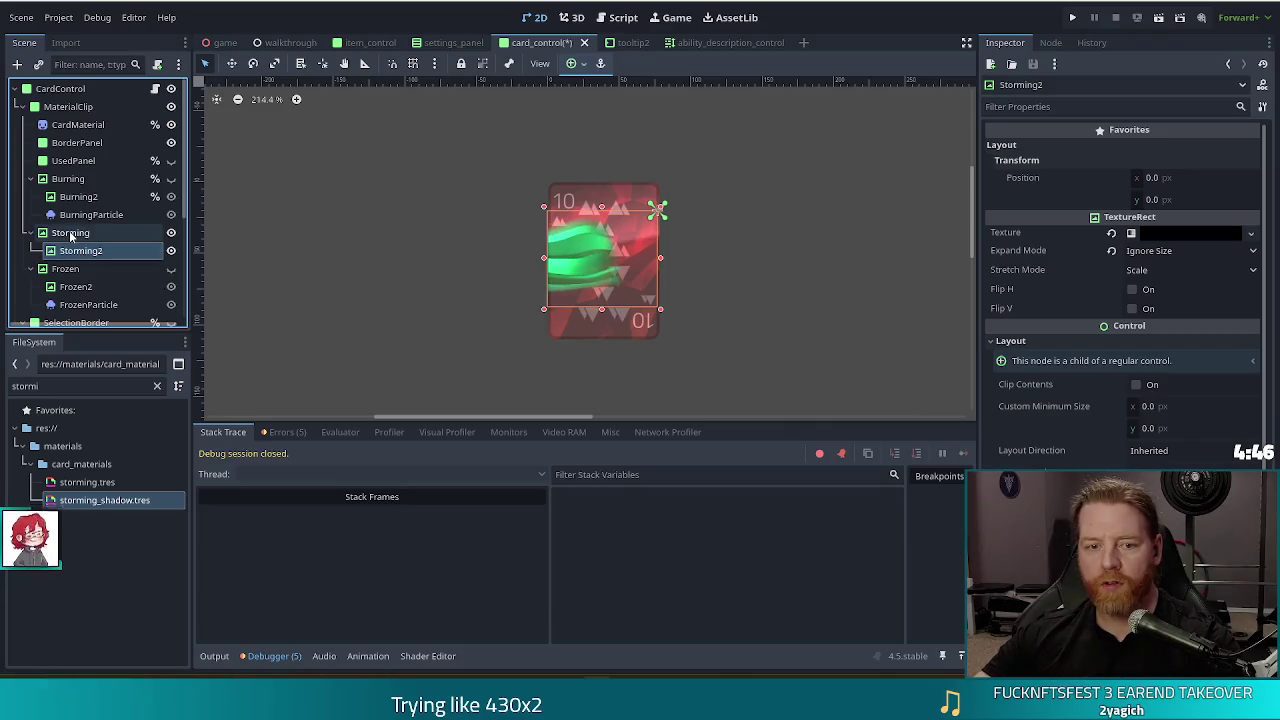
key(Up)
- Change the storming_shadow.tres colour to dark green 146f3c and nudge the Storming layer upward
scroll(1146, 359, down, 1)
click(1100, 417)
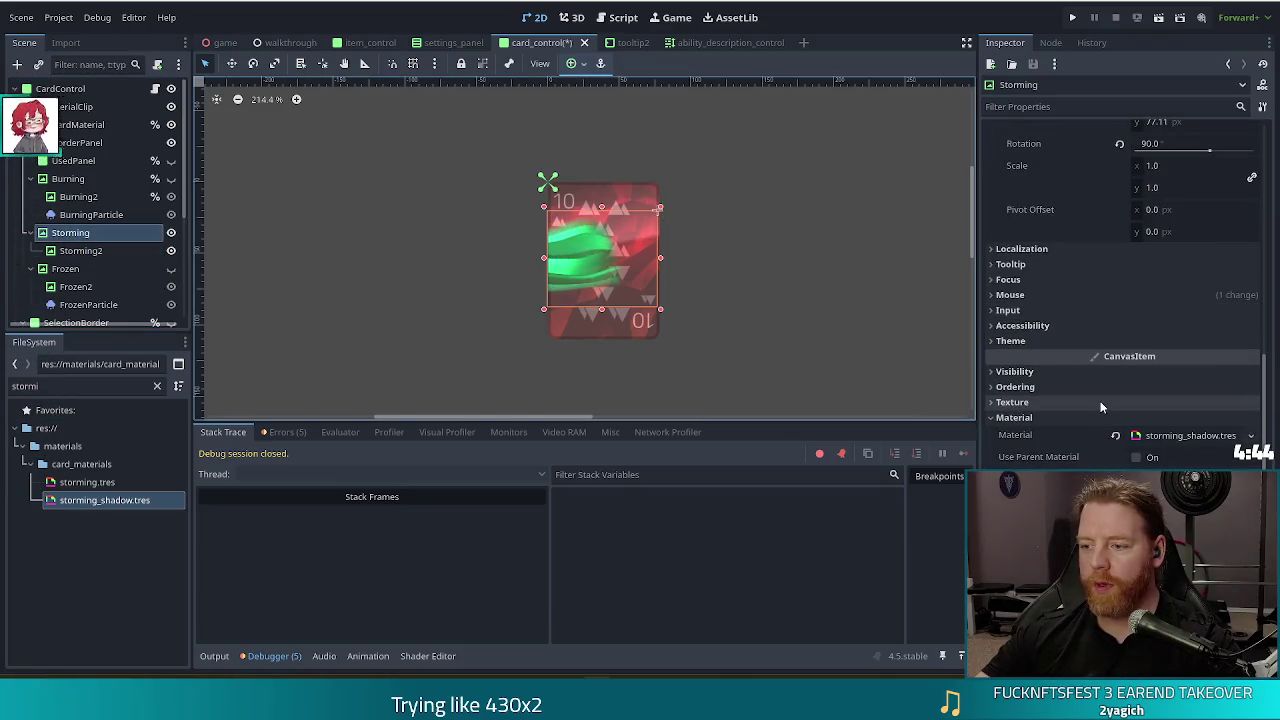
click(1180, 436)
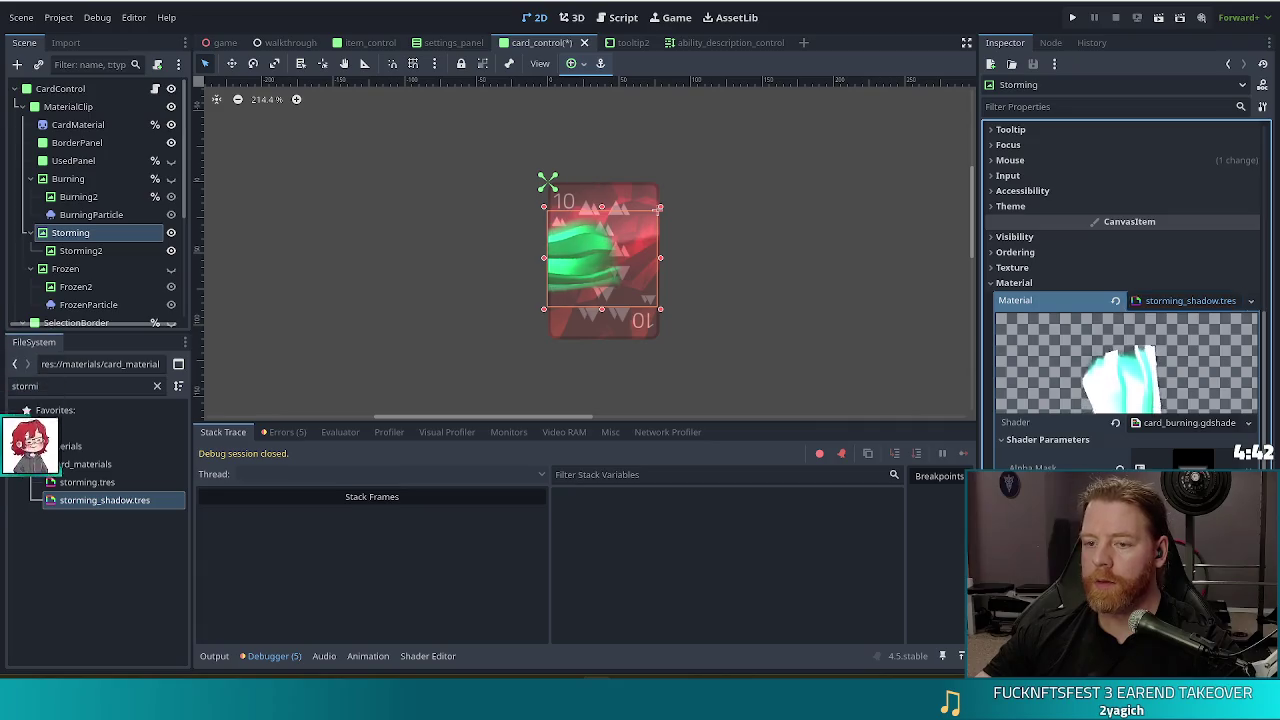
click(1180, 490)
click(1263, 124)
mouse_move(1267, 272)
mouse_down()
mouse_move(1262, 160)
mouse_move(1262, 230)
mouse_move(1262, 180)
mouse_move(1262, 212)
mouse_move(1257, 201)
mouse_up()
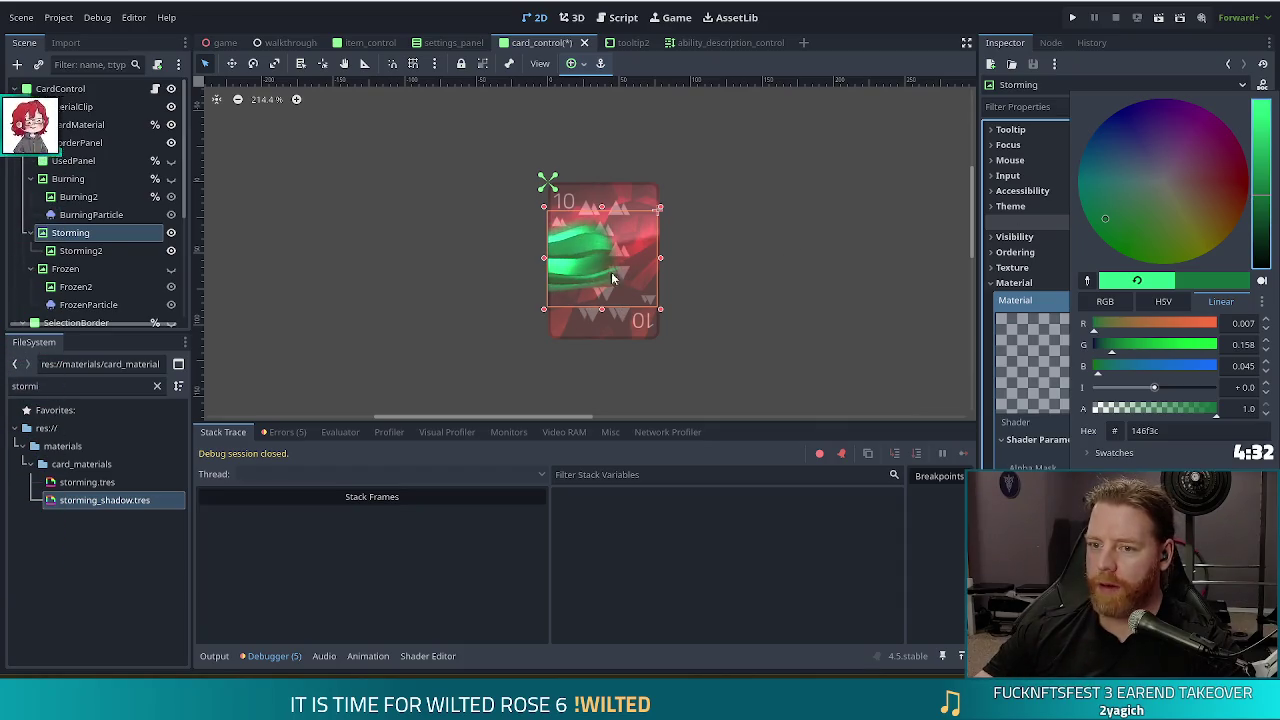
click(736, 296)
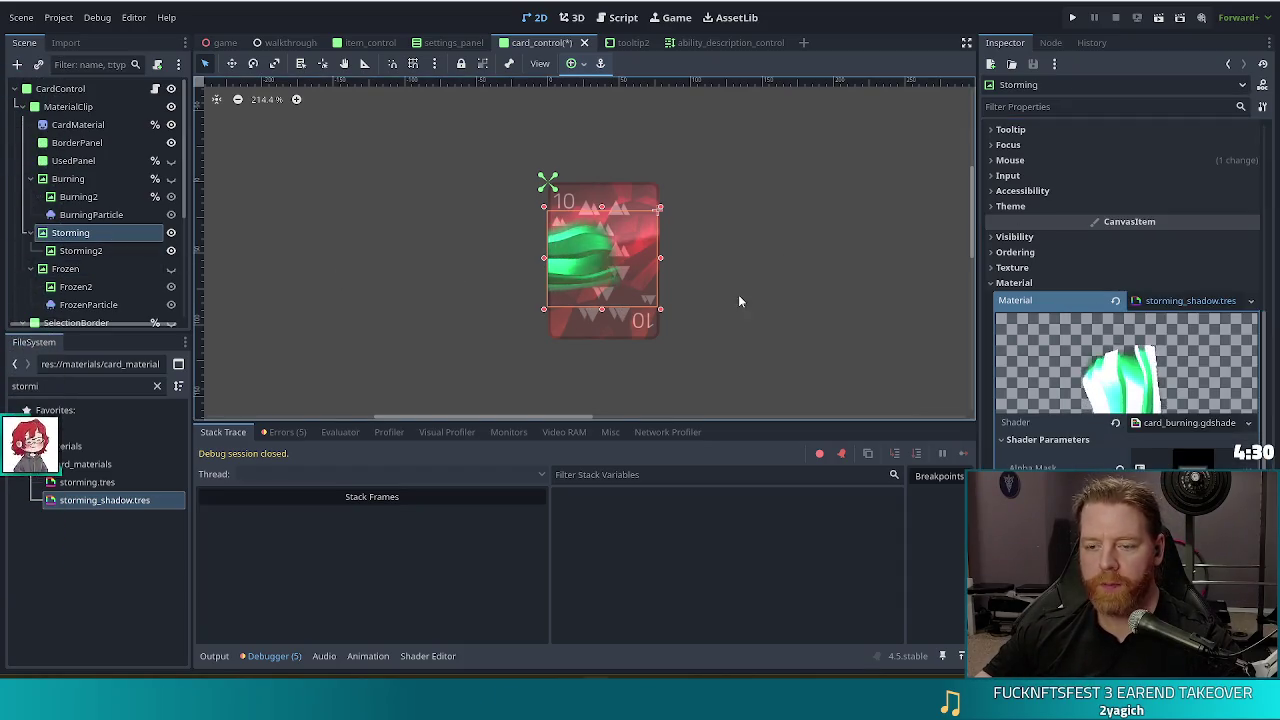
key(Down)
key(Down)
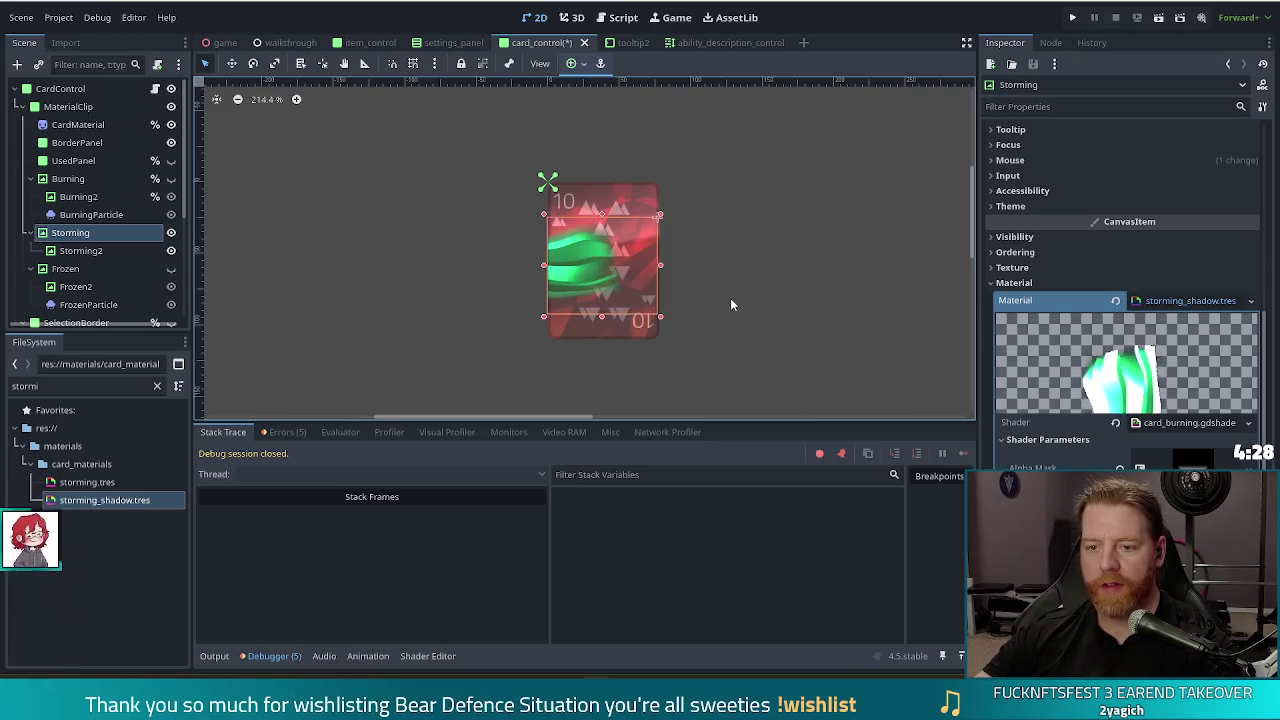
key(Up)
key(Up)
key(Up)
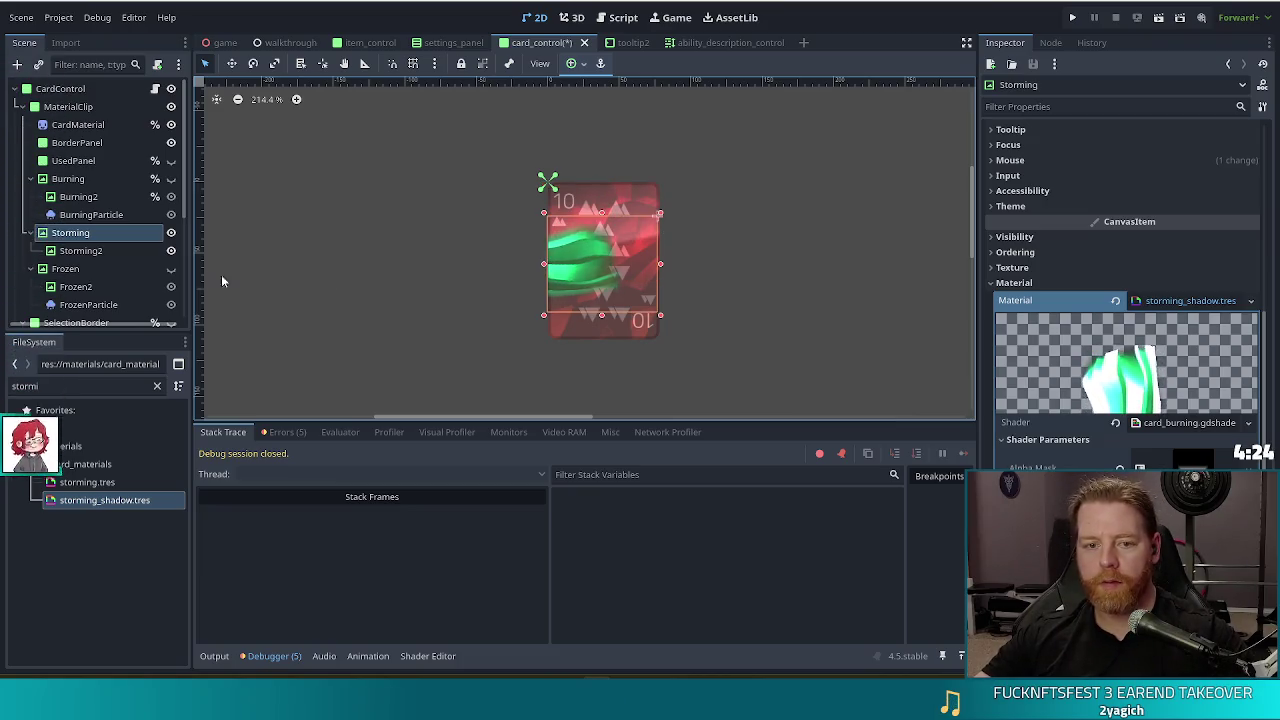
- Nudge Storming2 to about x -7 px, then zoom in and select the Storming layer
click(95, 250)
key(Up)
key(Up)
key(Up)
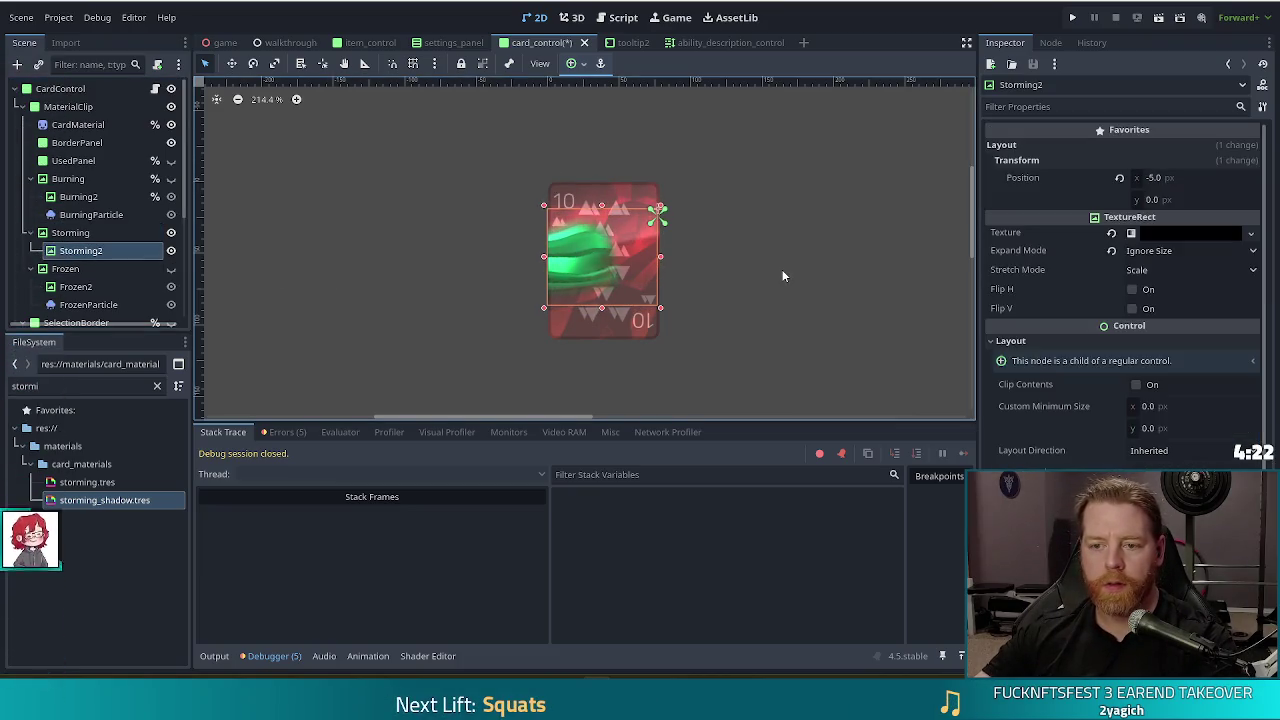
key(Down)
key(Down)
key(Down)
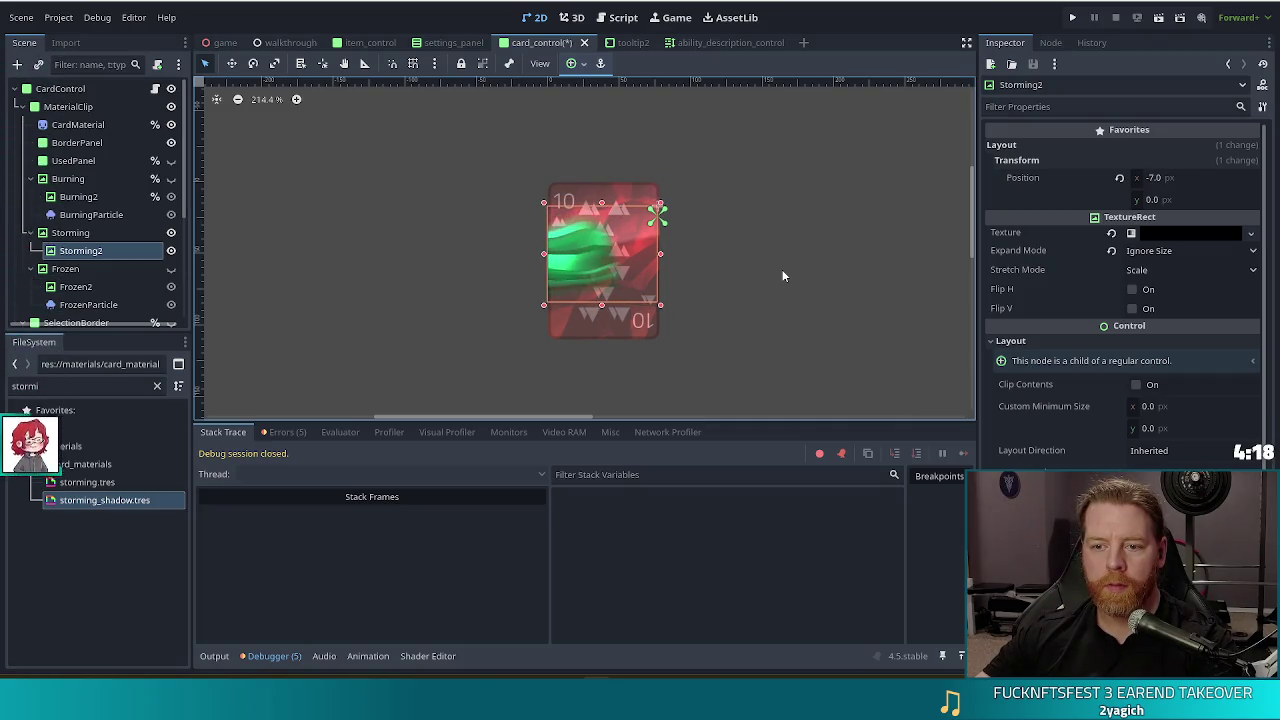
click(682, 388)
scroll(548, 311, up, 3)
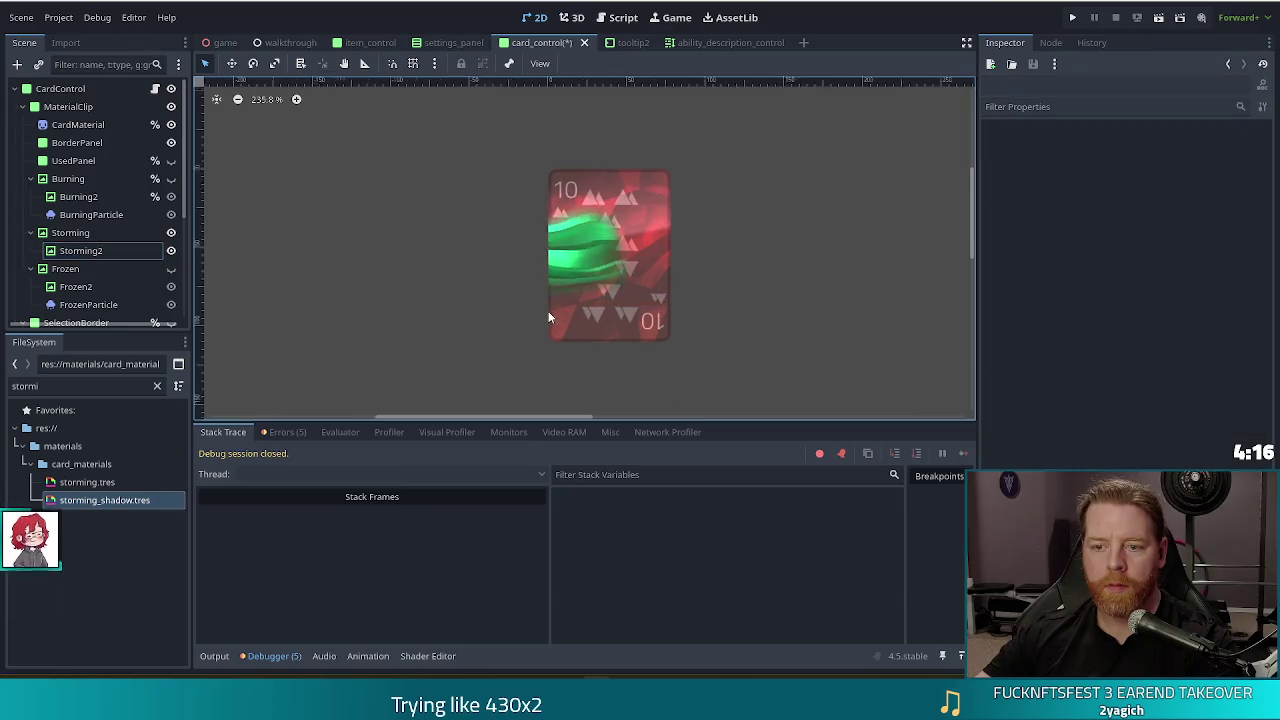
click(64, 236)
scroll(1043, 400, down, 5)
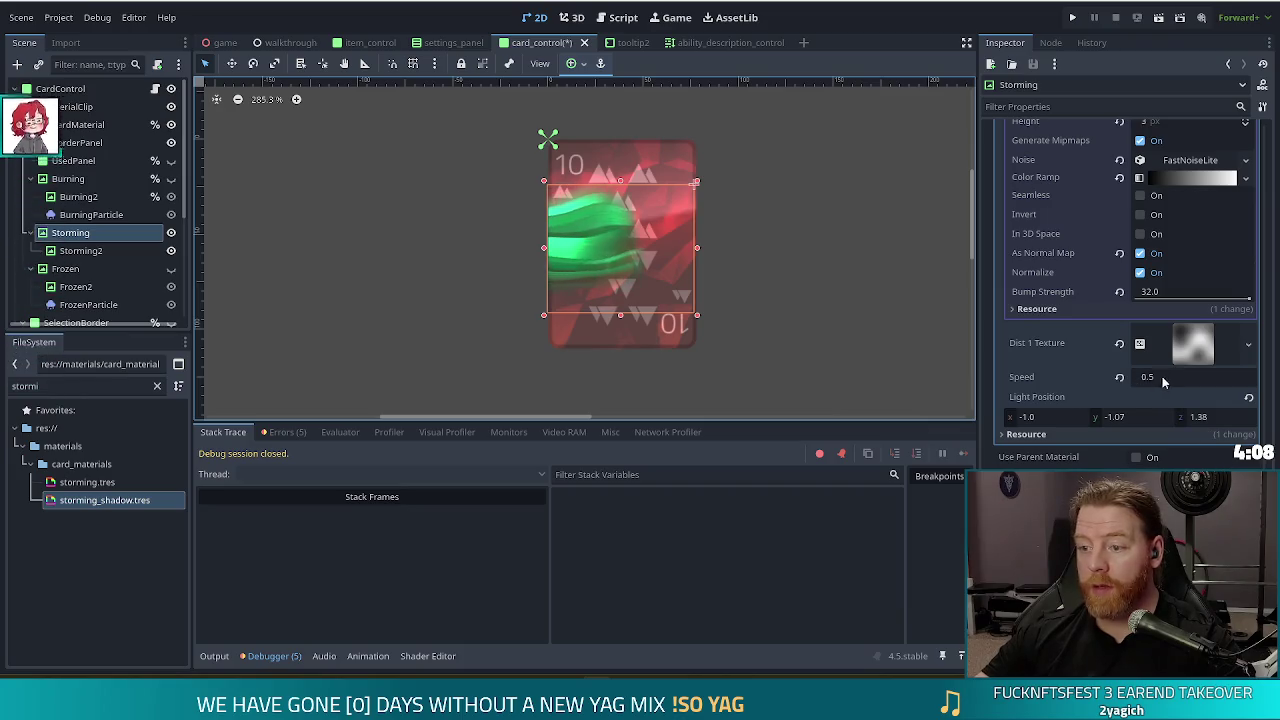
- Set the shadow shader's Speed to 0.4 and save card_control
click(1154, 378)
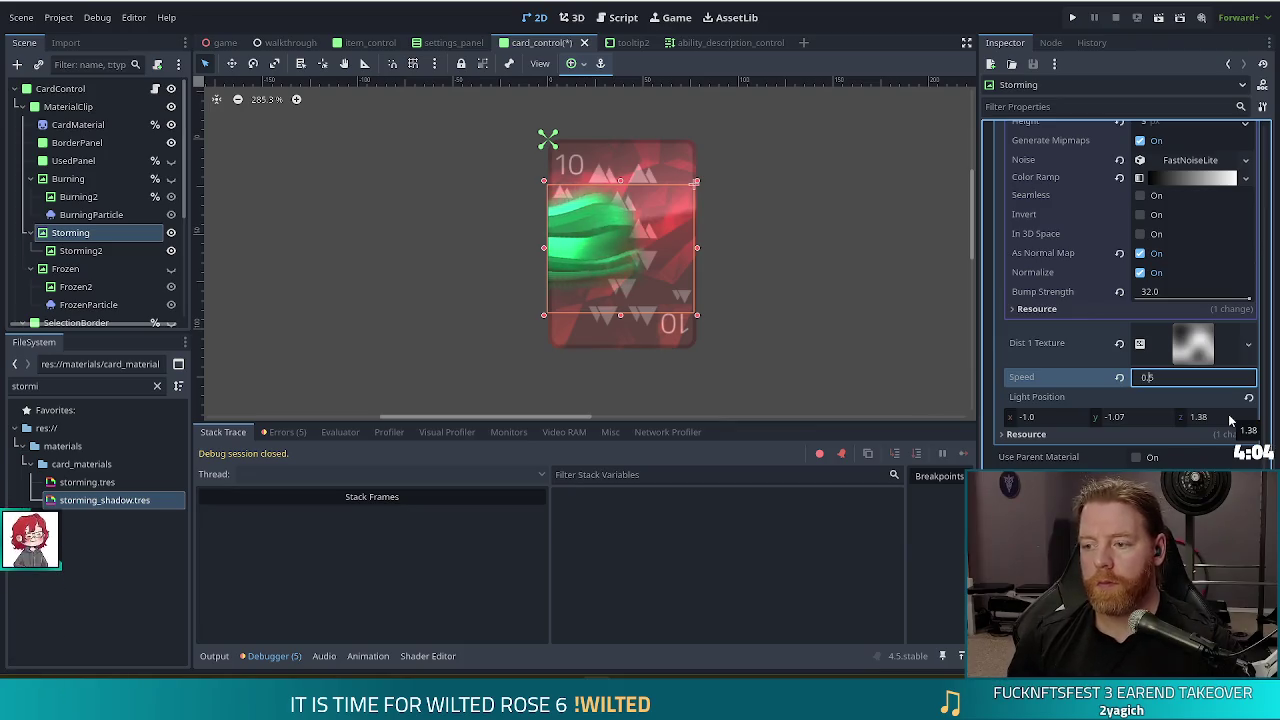
key(BackSpace)
text(4)
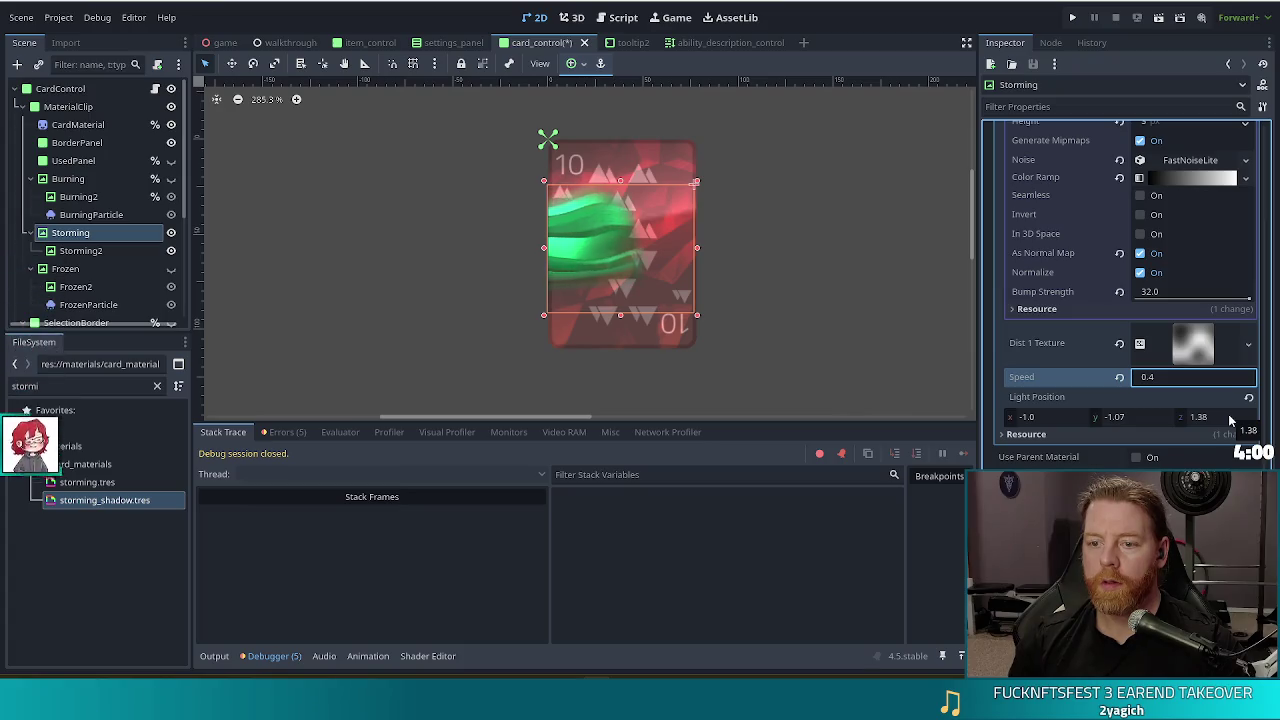
click(796, 294)
key(ctrl+s)
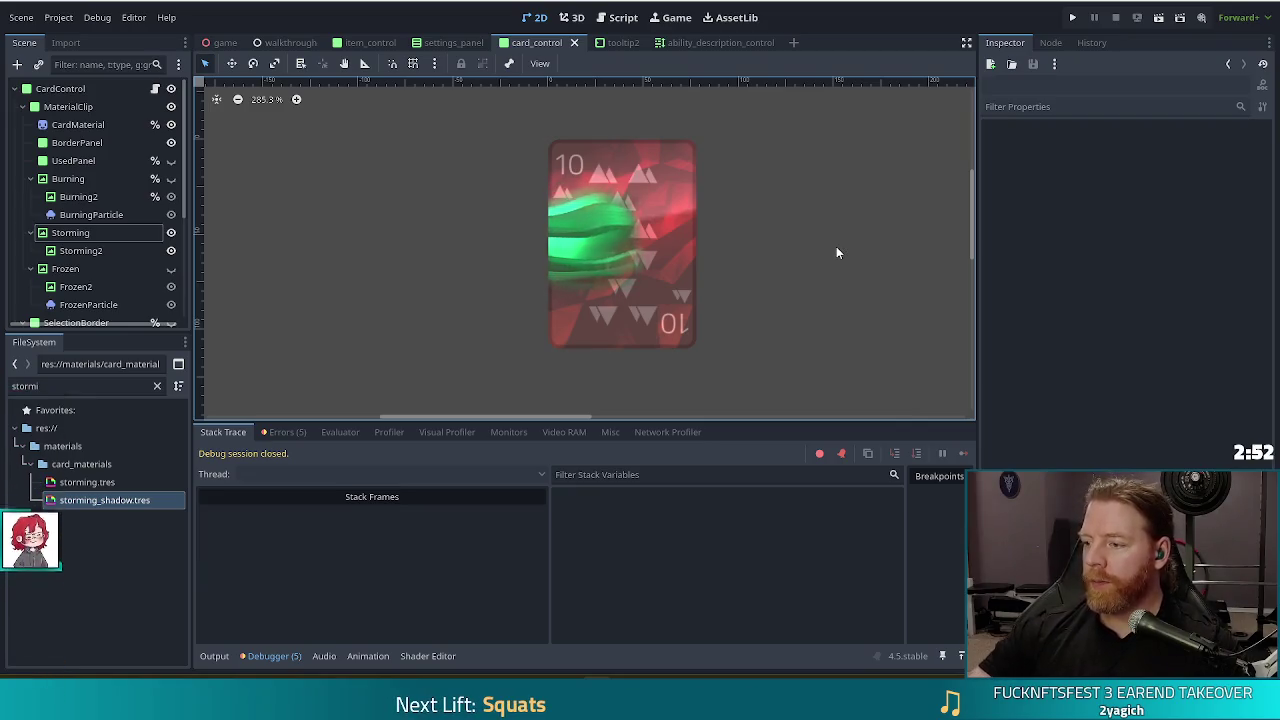
- Save the scene again and run the project
key(ctrl+s)
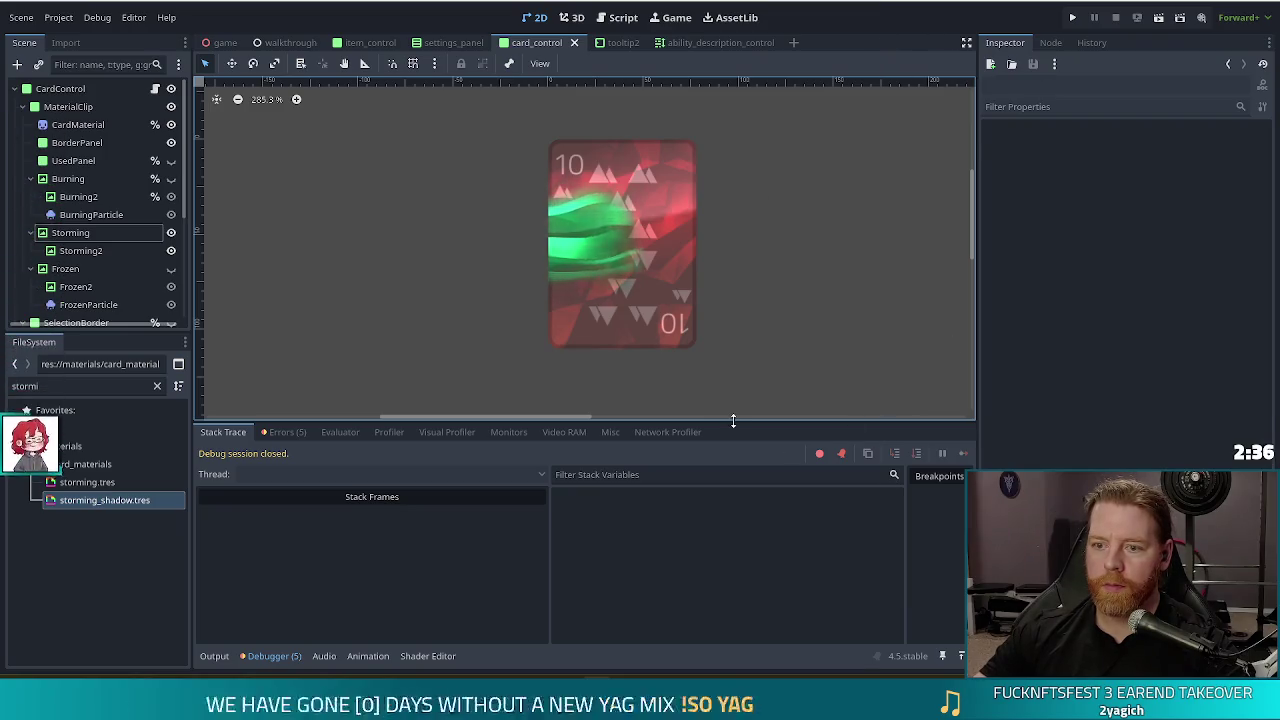
click(1073, 20)
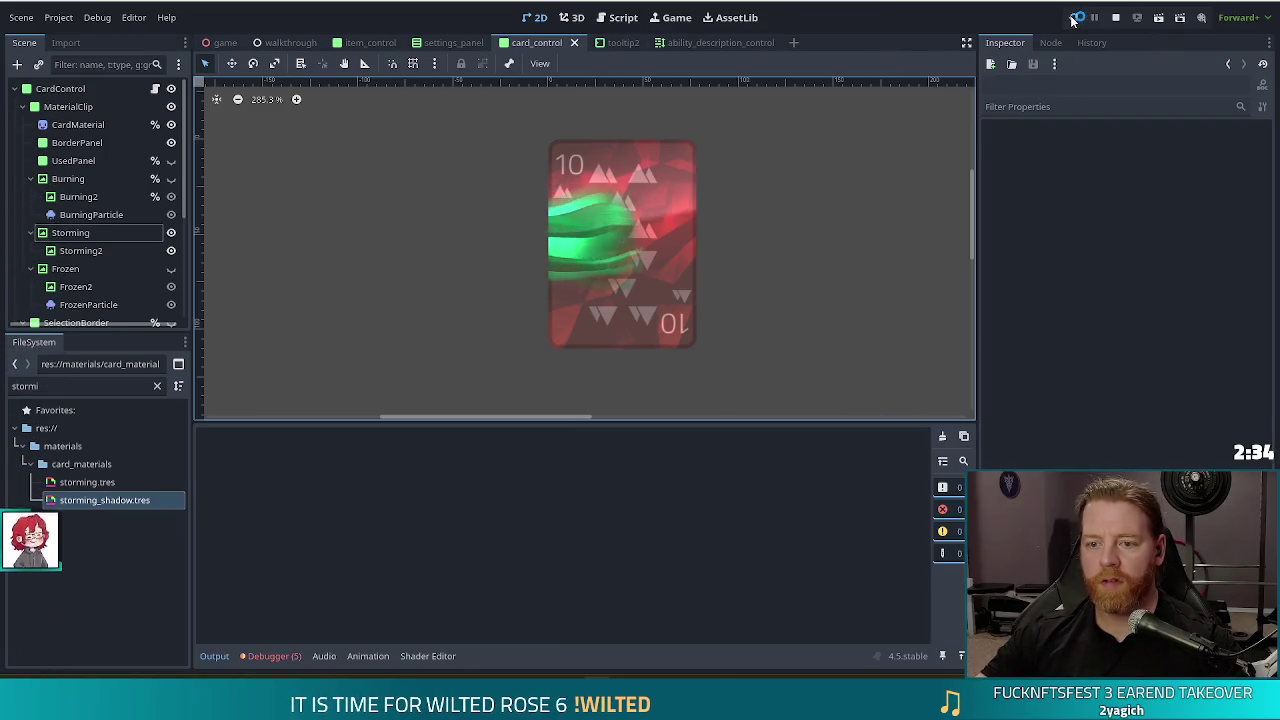